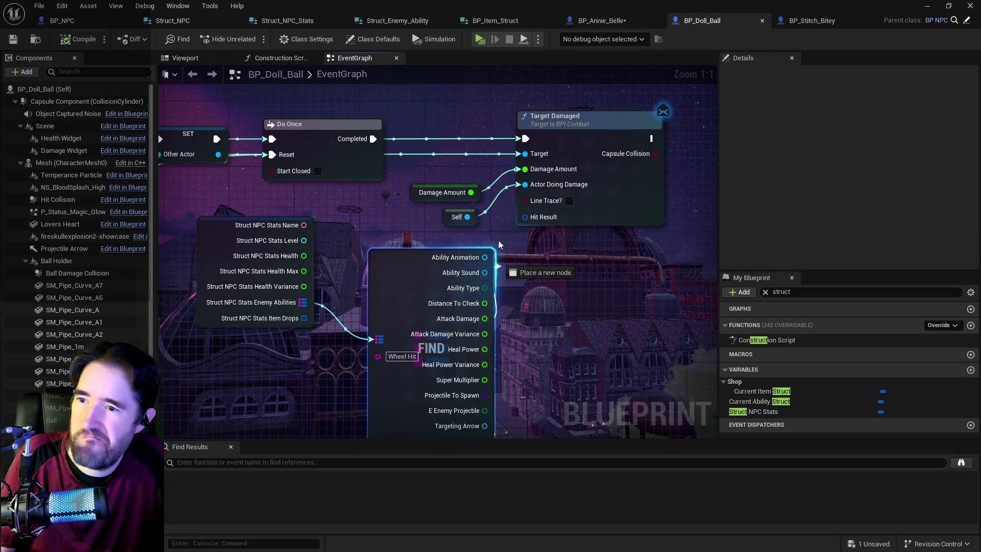
Delete the unconnected Damage Amount getter from BP_Doll_Ball's graph
click(416, 193)
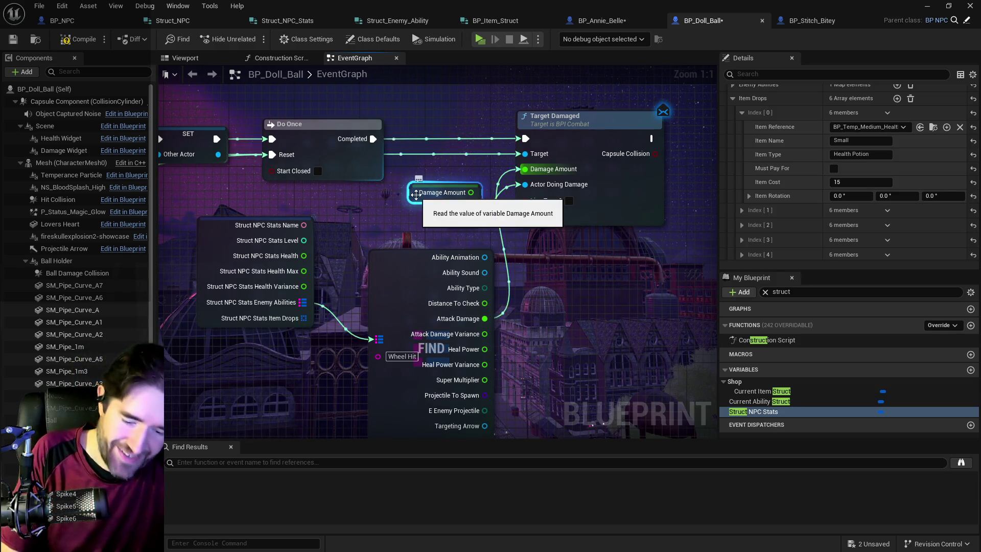
scroll(417, 194, down, 1)
key(Delete)
Save BP_Doll_Ball and switch to the BP_Stitch_Bitey blueprint
scroll(461, 212, down, 1)
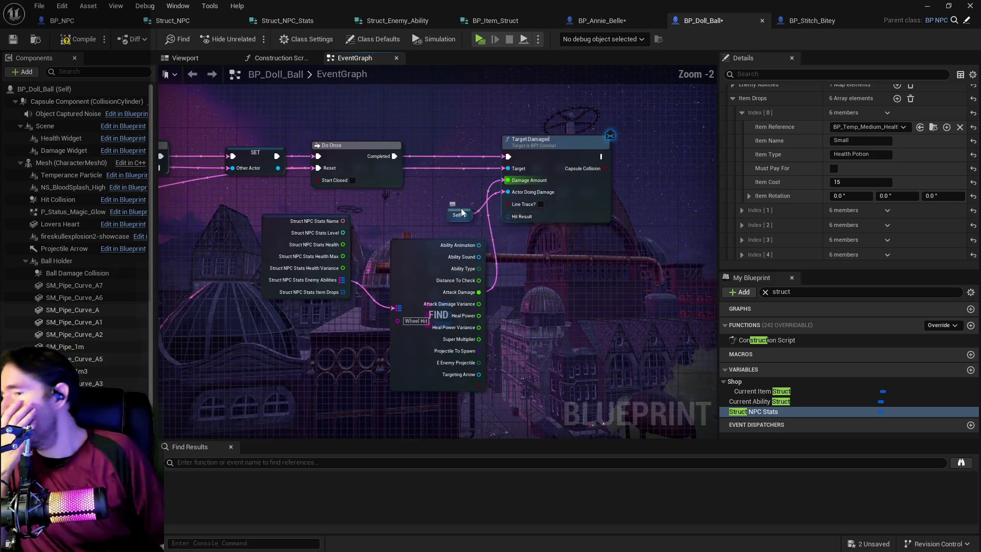
scroll(377, 267, down, 2)
key(ctrl+s)
click(812, 20)
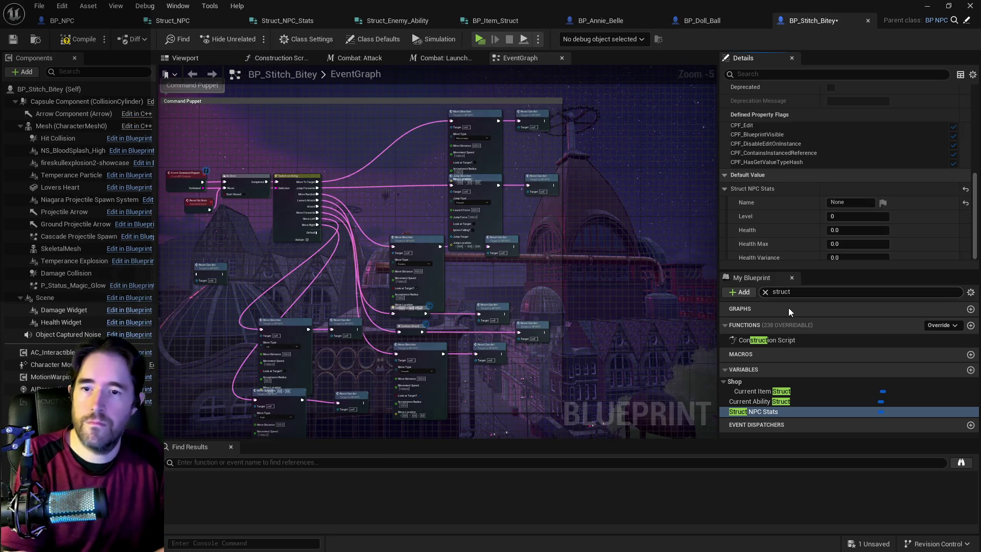
double_click(789, 292)
text(e)
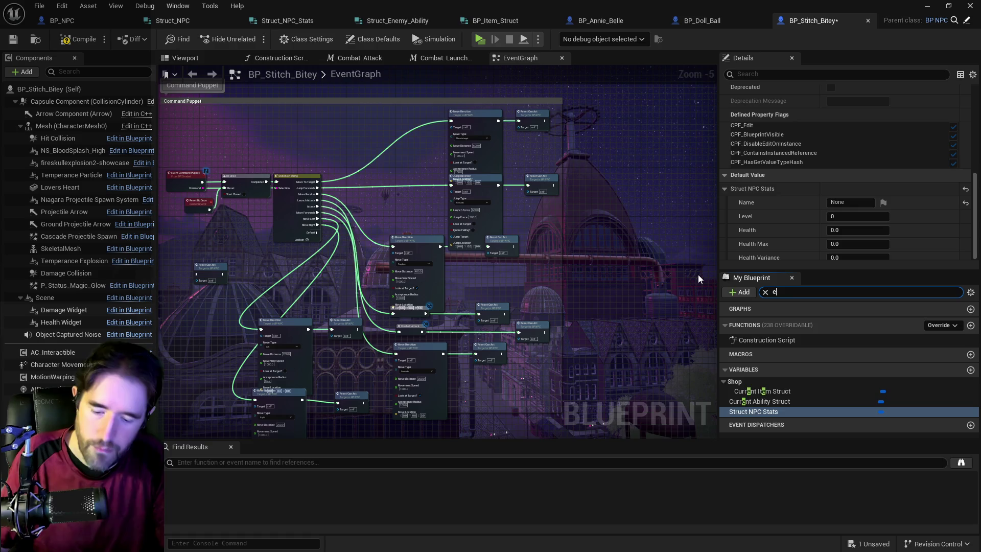
text(nemy abil)
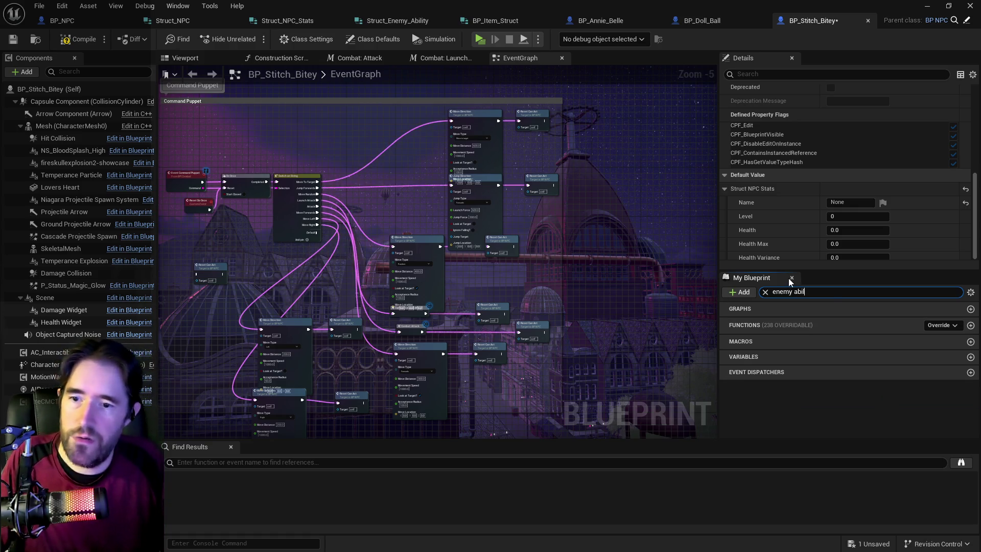
key(BackSpace)
key(BackSpace)
key(BackSpace)
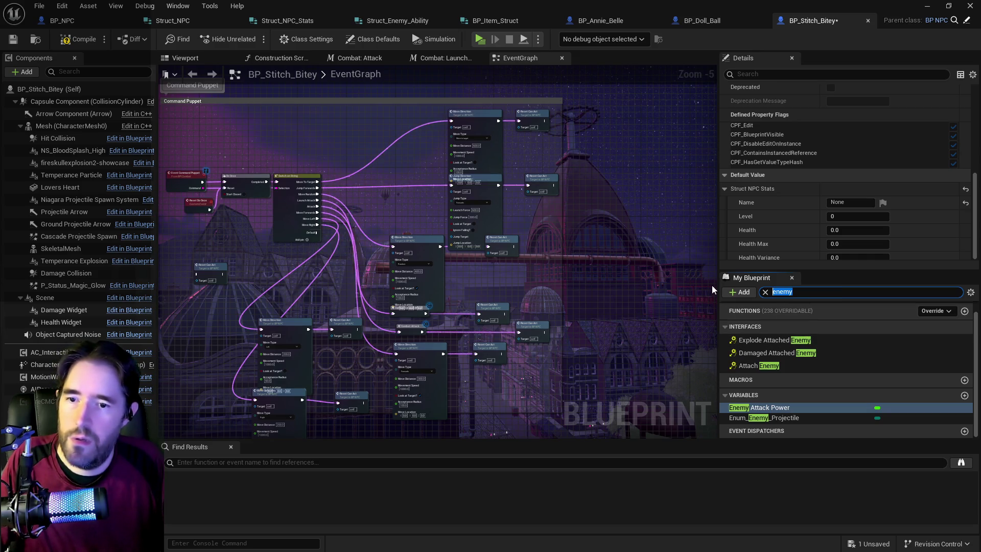
text(abiliites)
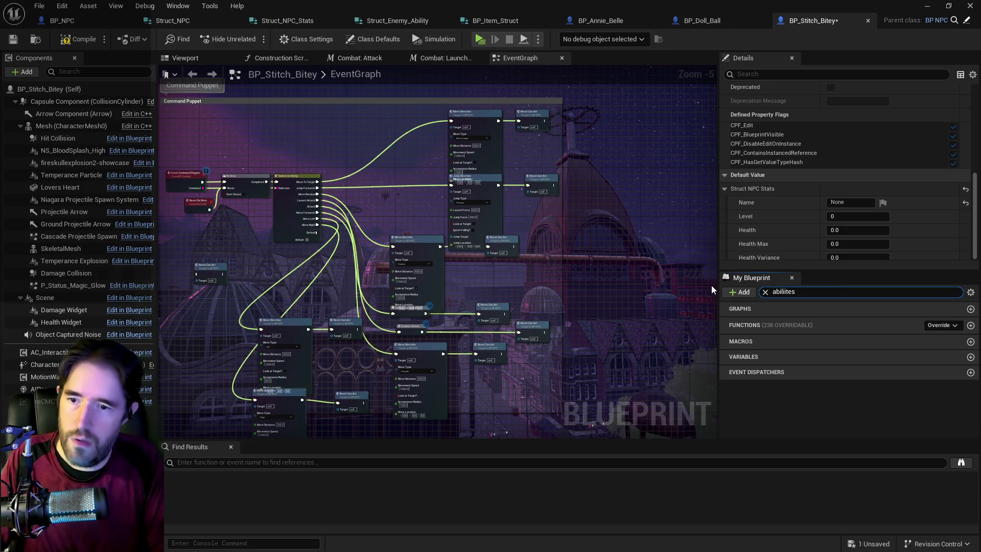
key(BackSpace)
key(BackSpace)
key(BackSpace)
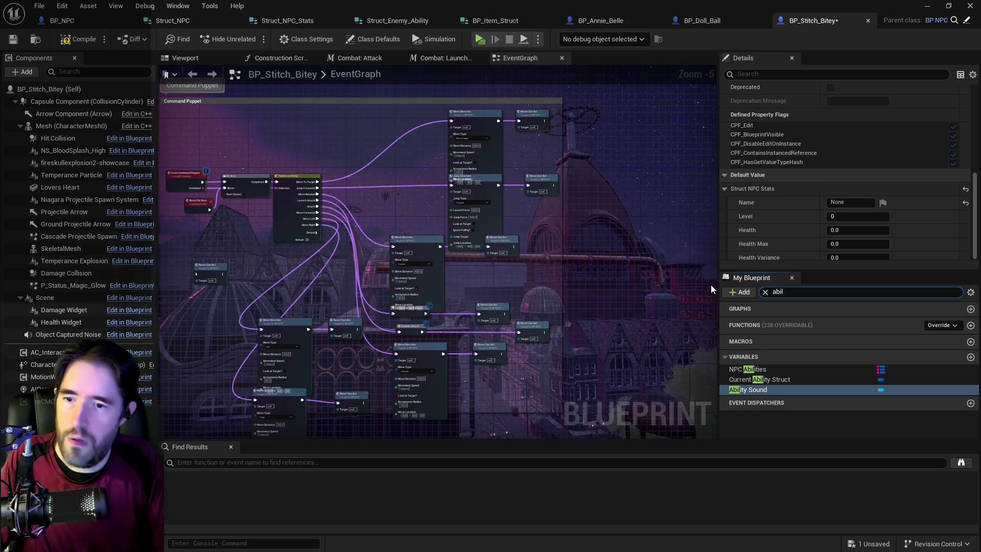
click(736, 369)
scroll(826, 205, down, 1)
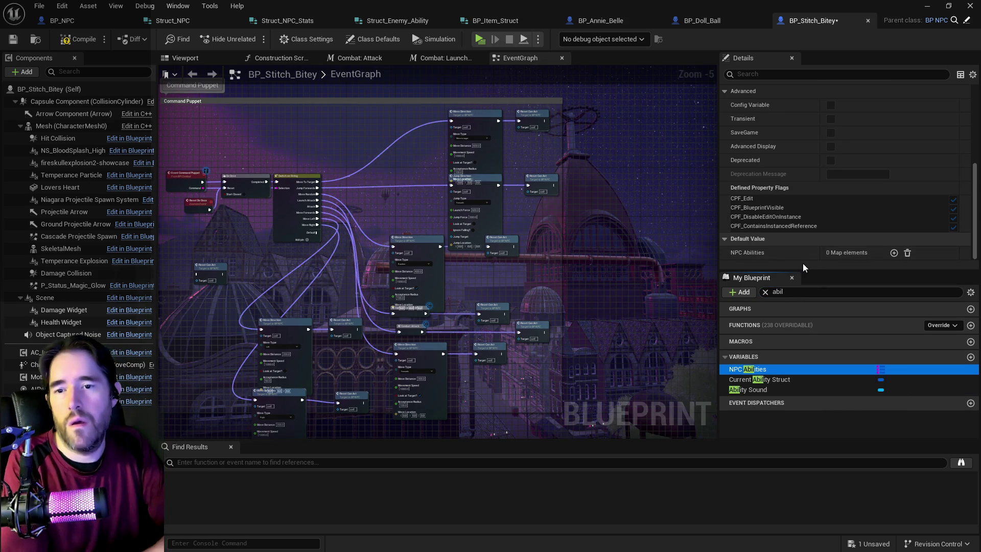
click(776, 291)
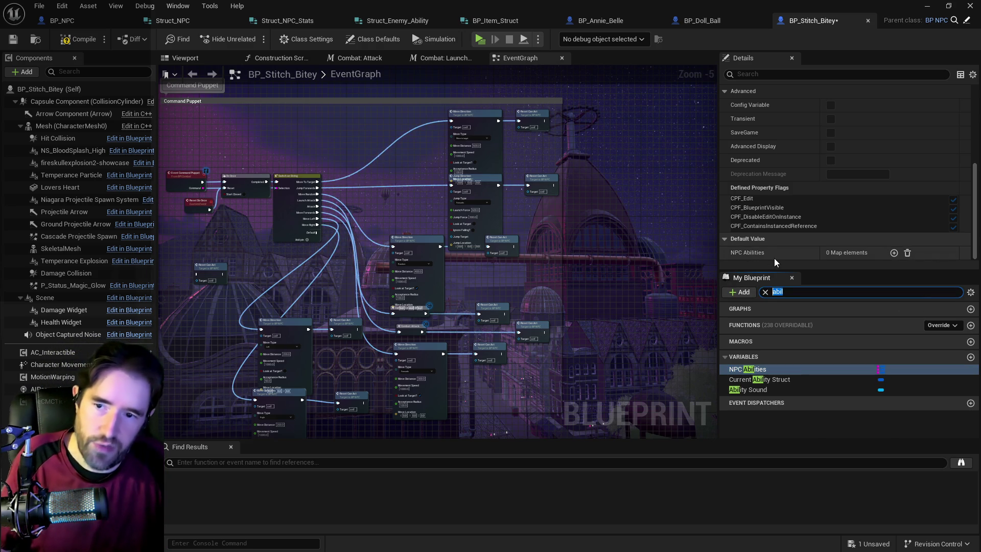
text(st)
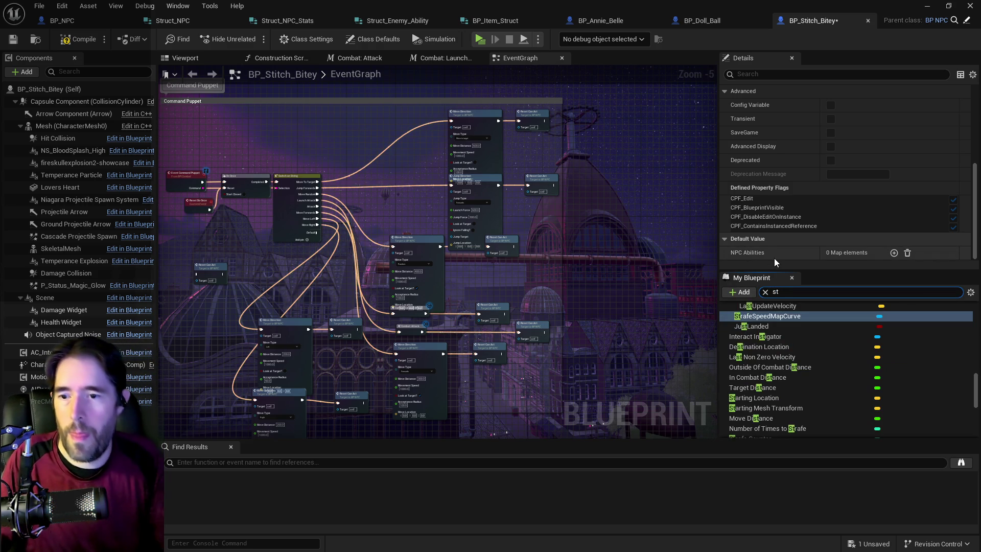
text(ats)
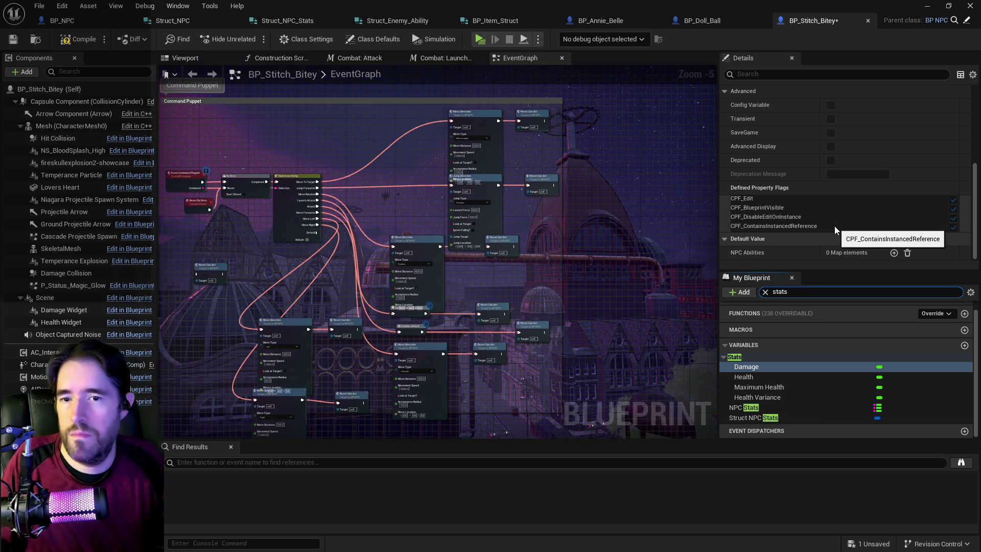
click(779, 375)
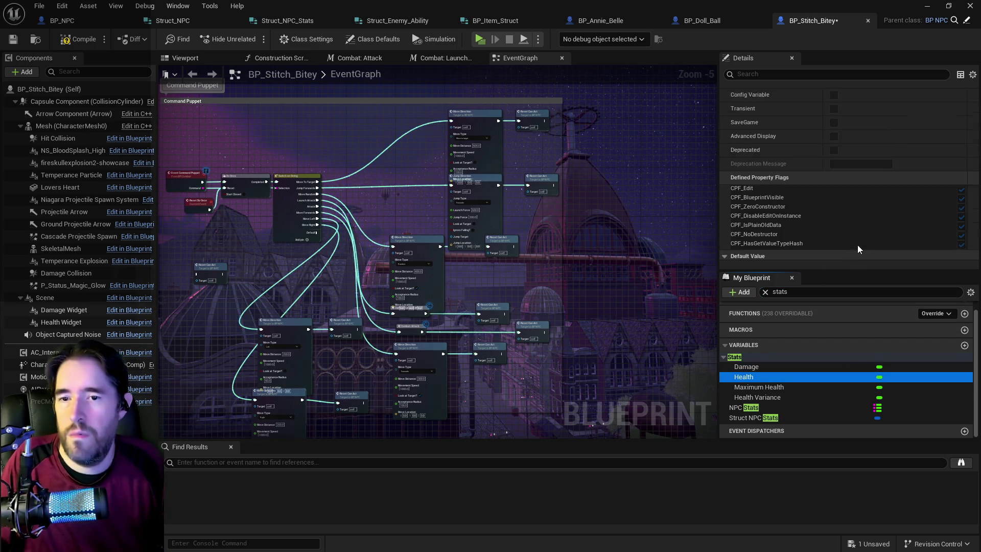
scroll(863, 242, down, 2)
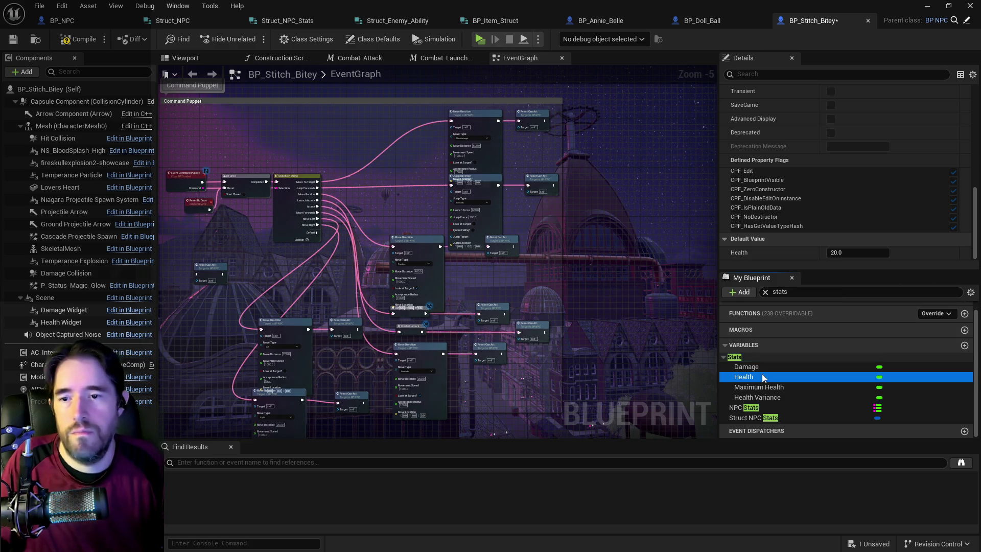
click(759, 387)
scroll(836, 169, down, 2)
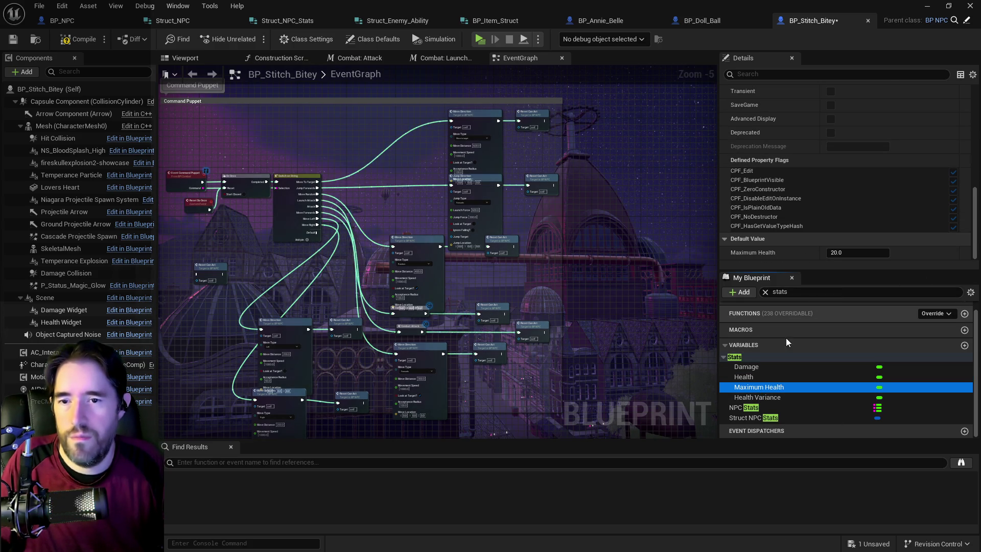
click(760, 396)
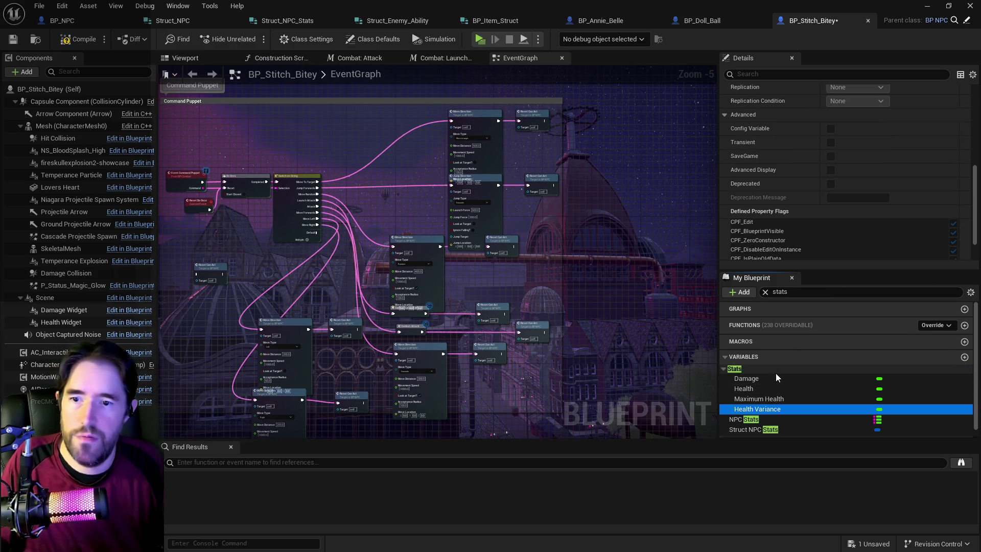
scroll(773, 327, up, 1)
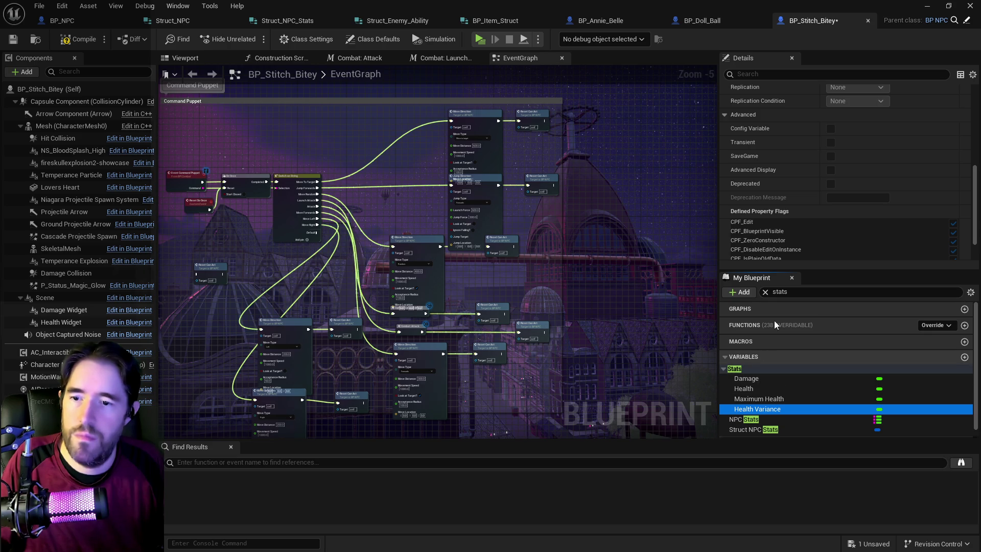
double_click(780, 292)
text(name)
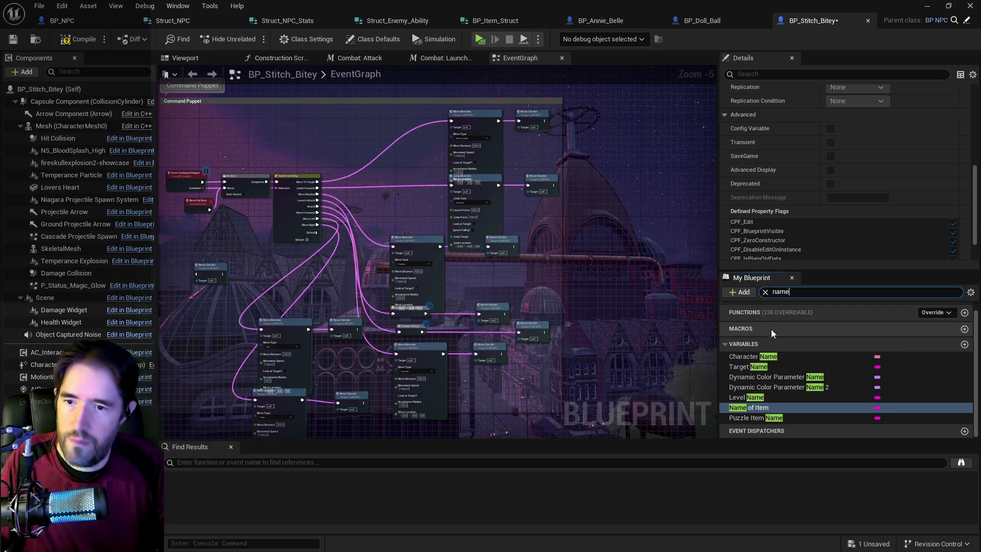
click(756, 356)
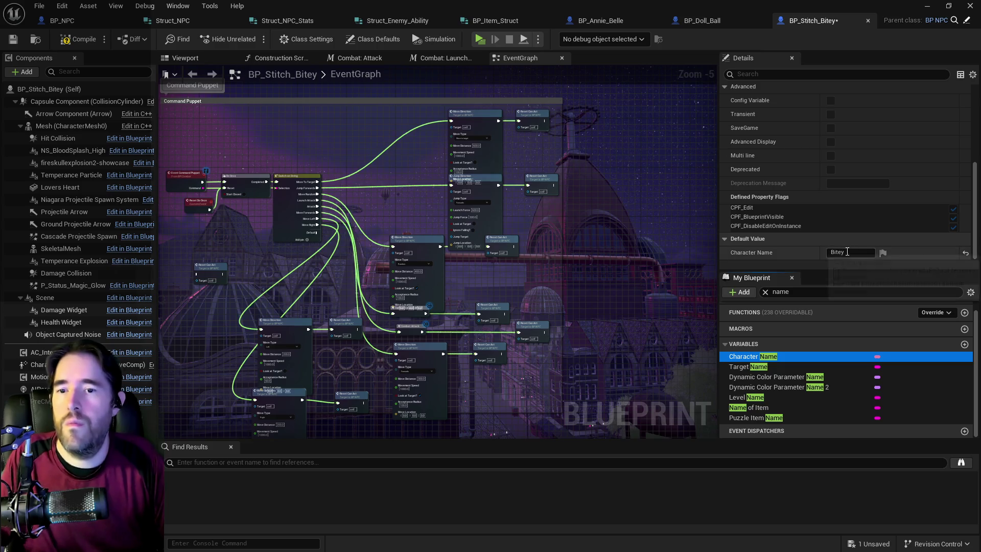
click(847, 252)
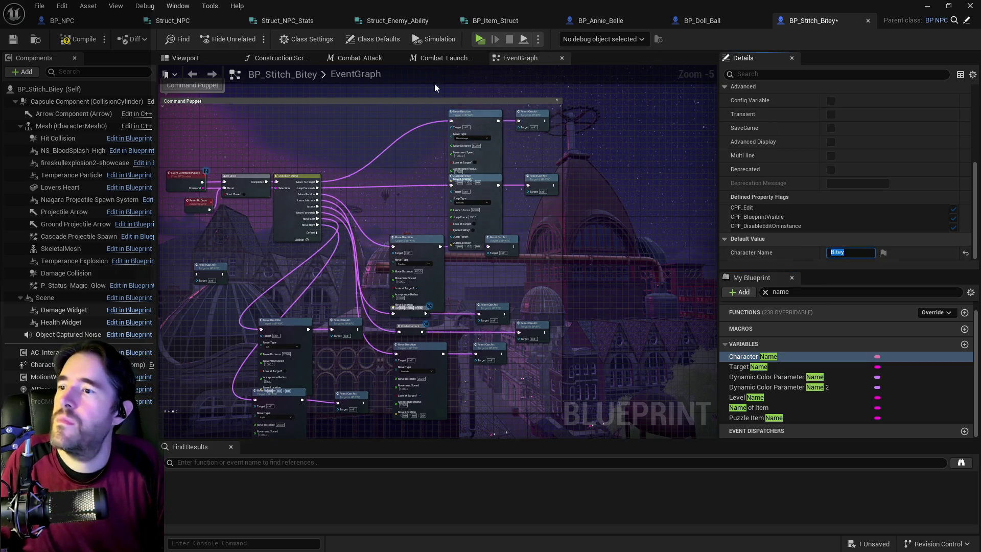
click(797, 289)
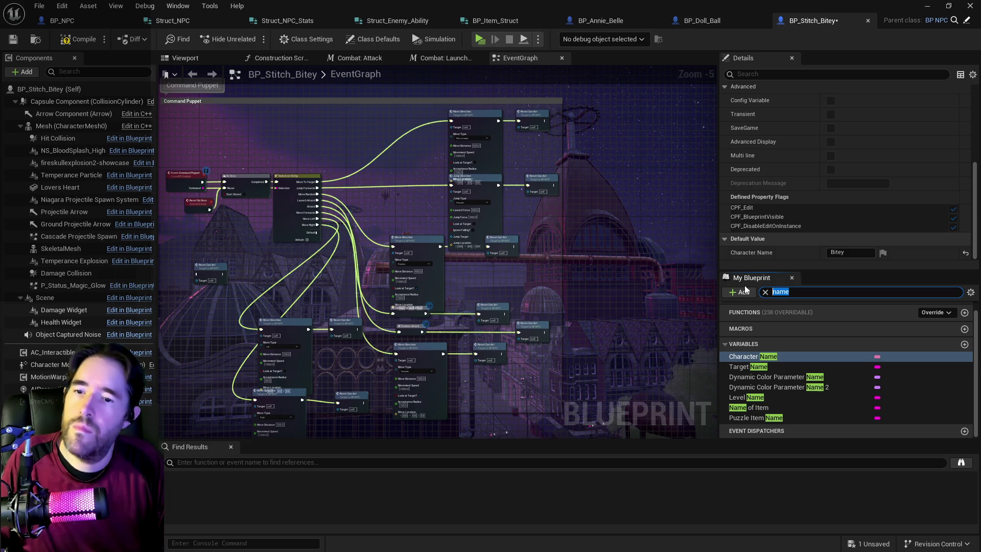
text(struct)
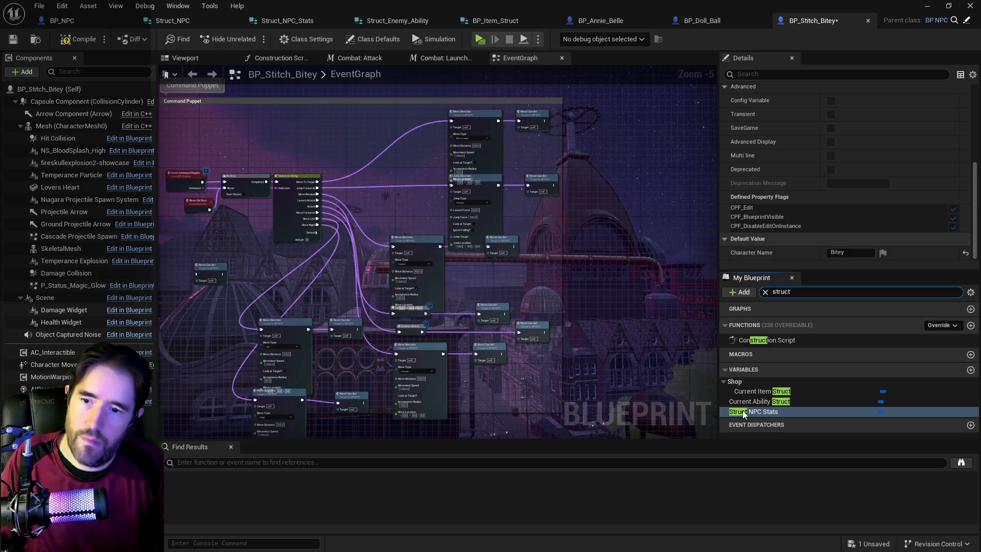
Give Struct NPC Stats the default name Bitey, level 1 and health 20
click(753, 400)
scroll(812, 214, down, 5)
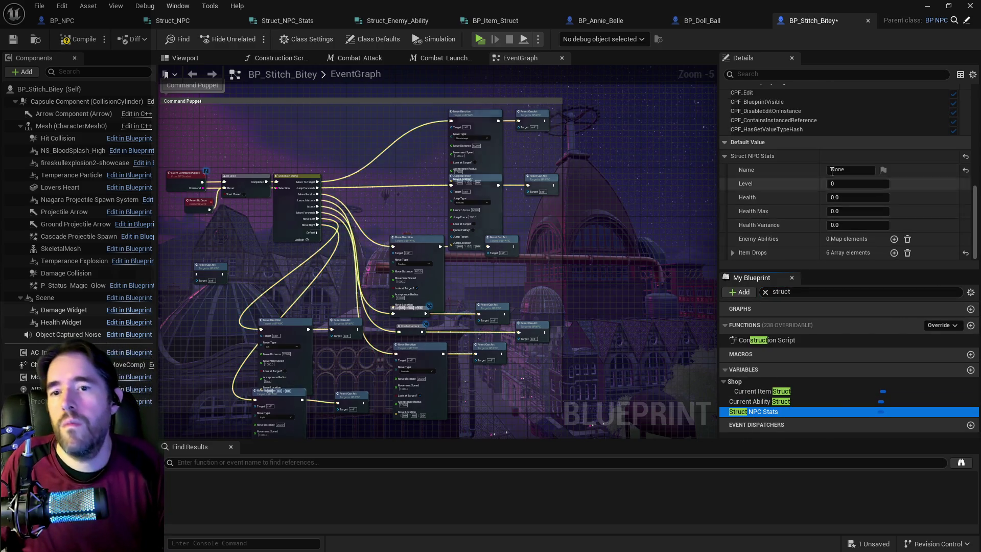
click(843, 169)
key(Tab)
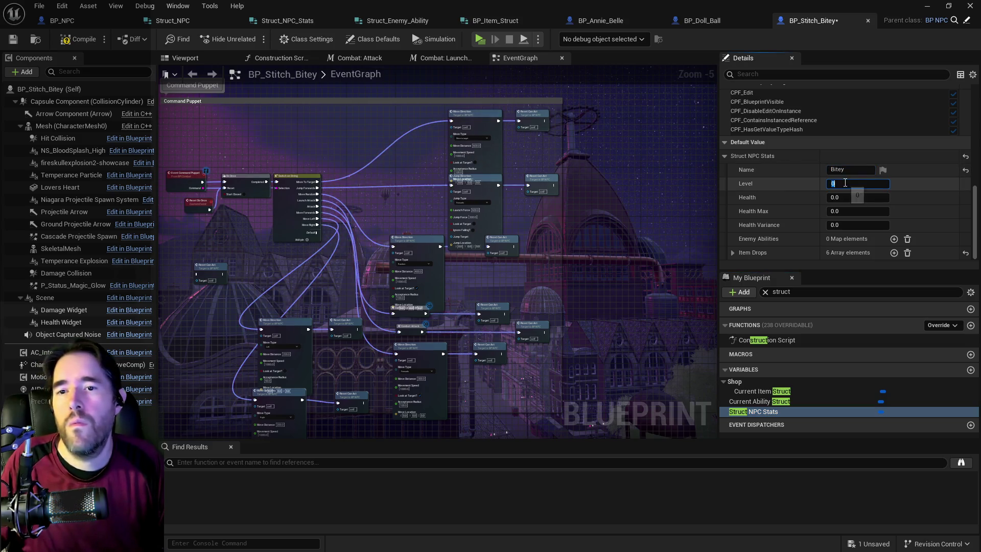
text(1)
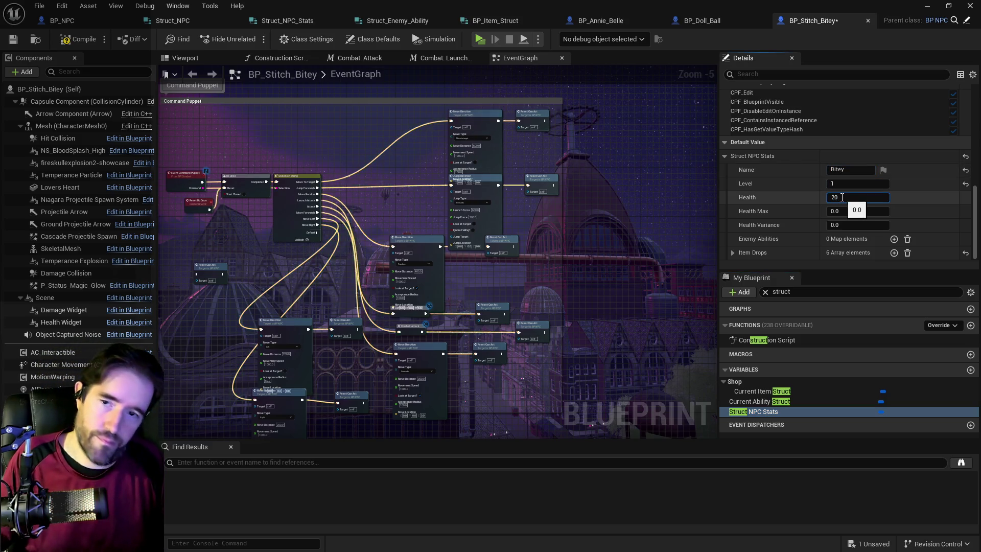
text(20)
Set Health Max to 20, compile and save, then locate the blueprint in the Content Browser
click(850, 212)
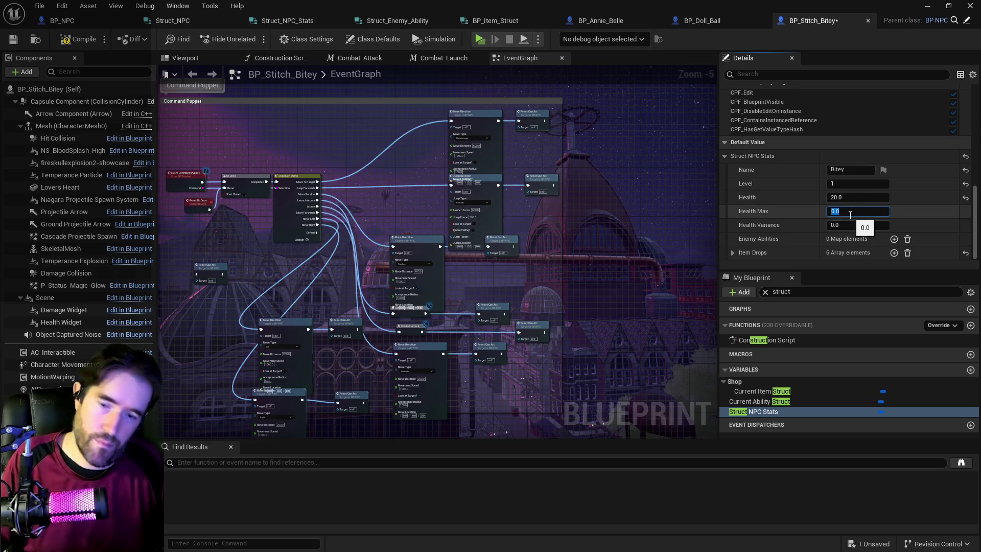
text(20)
key(Return)
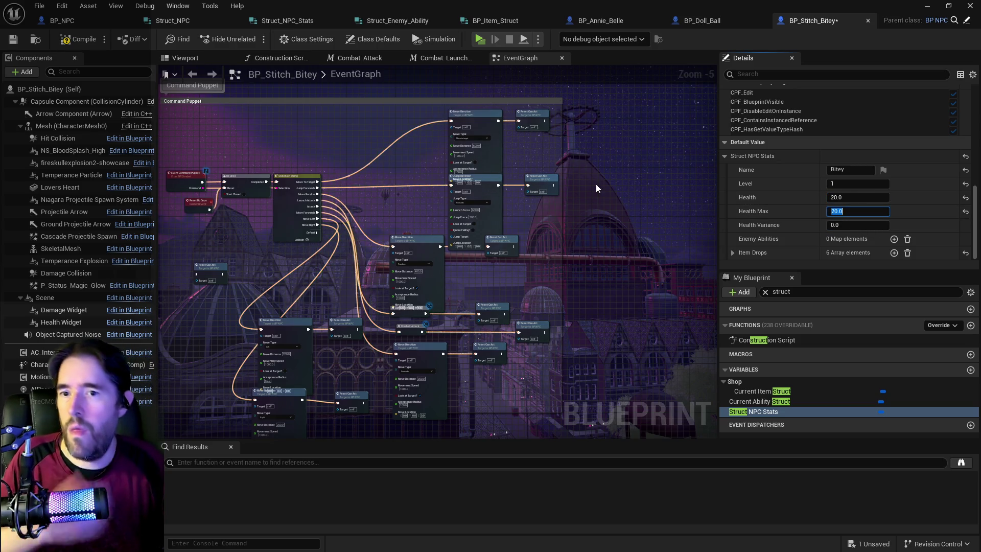
click(13, 40)
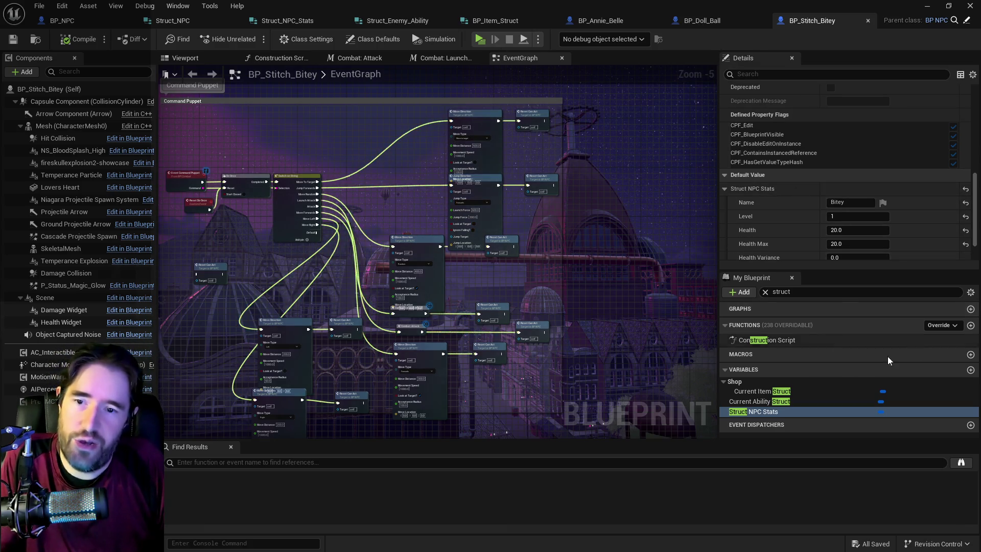
key(ctrl+b)
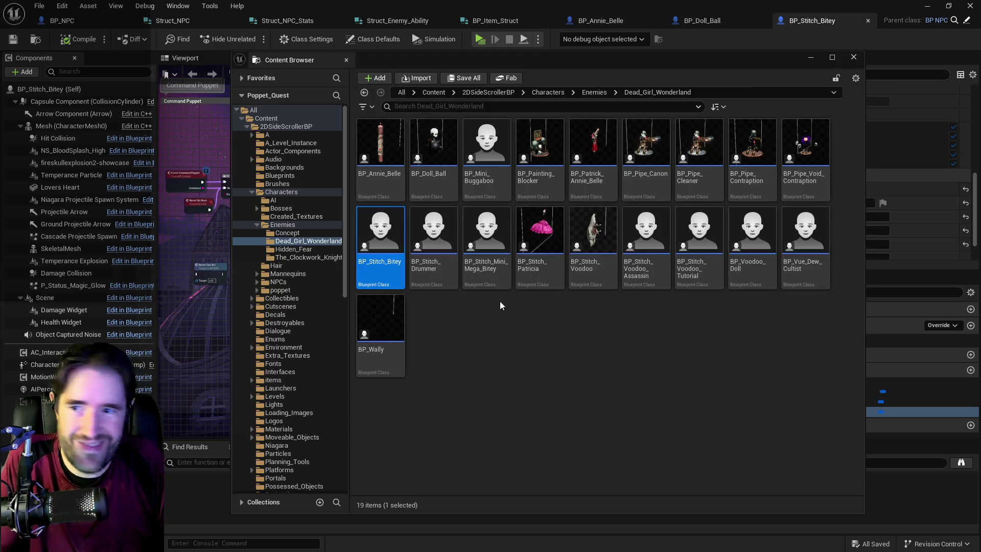
double_click(494, 156)
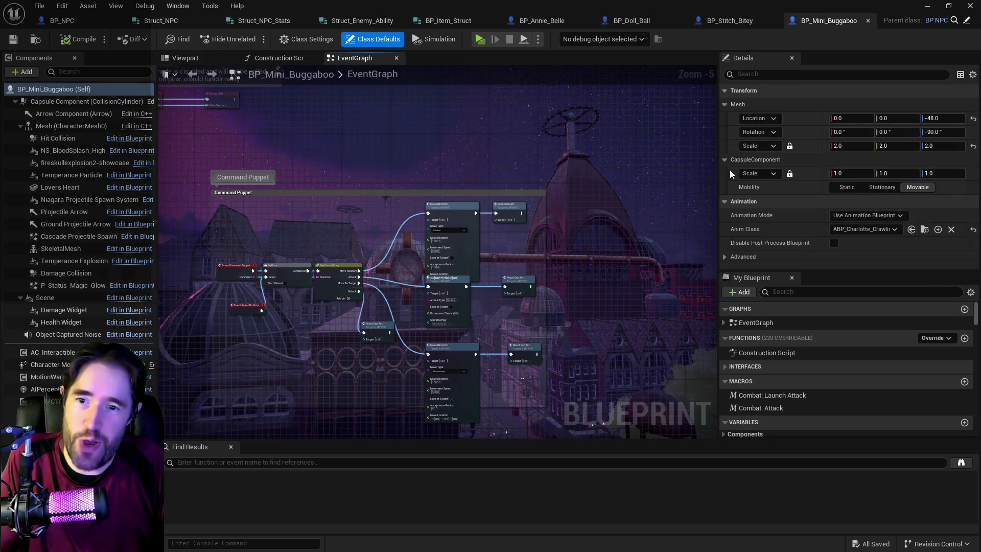
scroll(771, 183, down, 5)
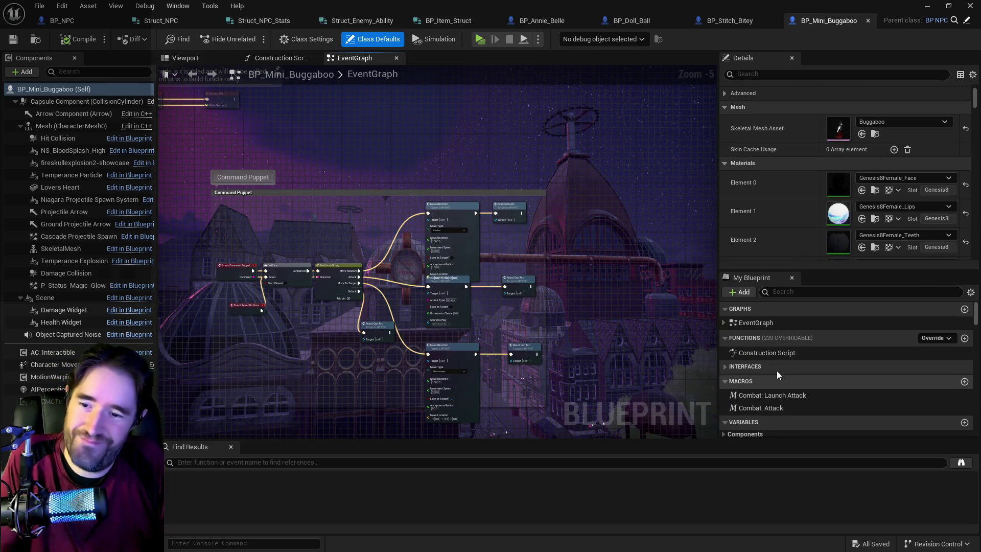
click(797, 294)
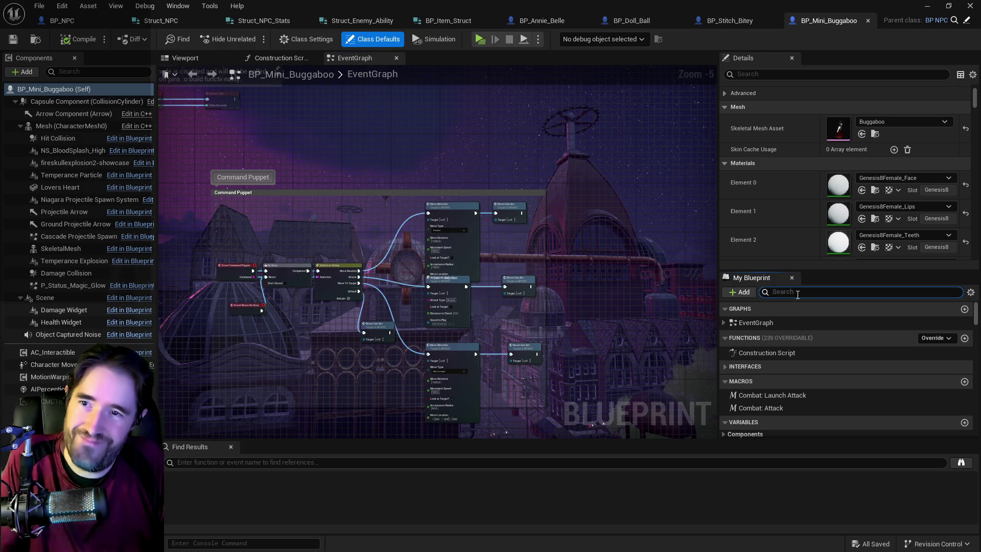
click(724, 15)
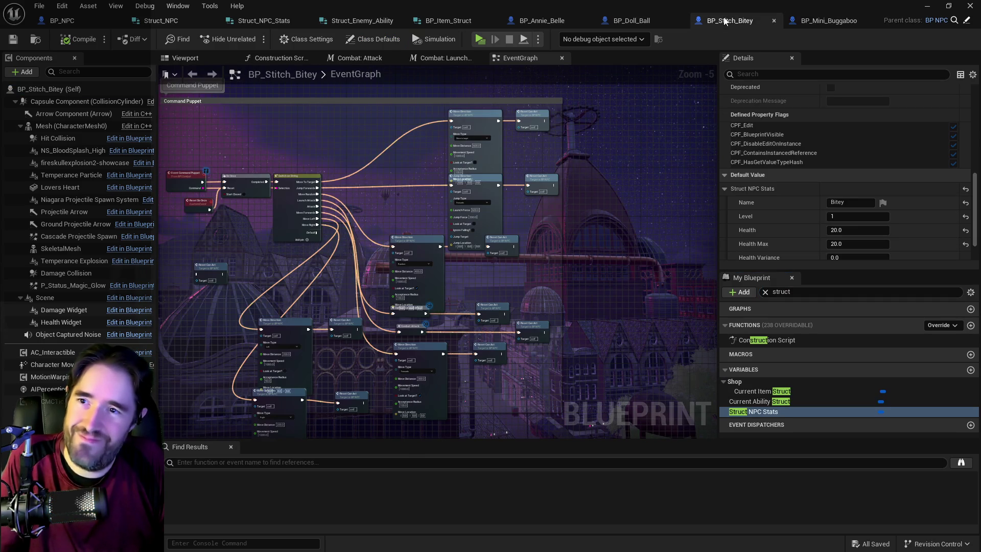
click(823, 21)
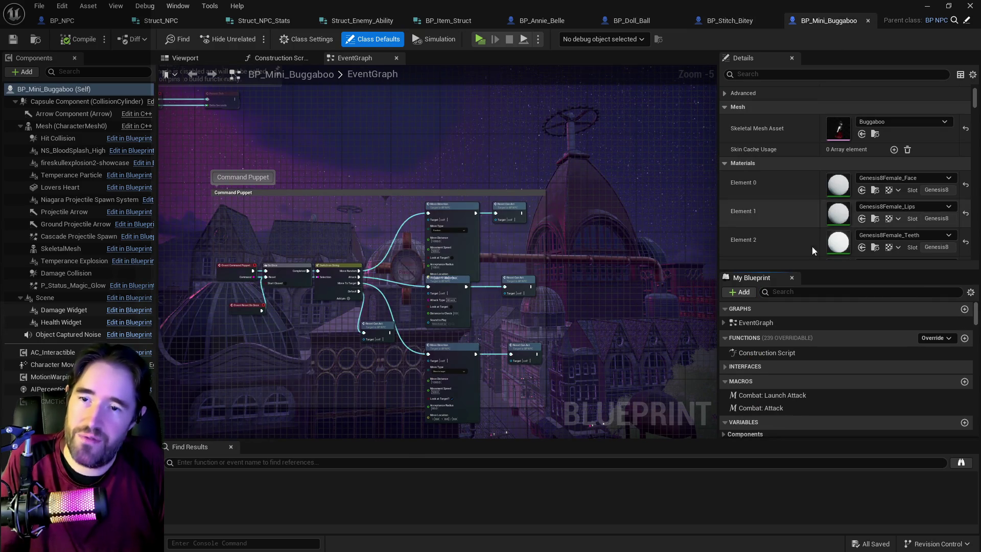
click(793, 292)
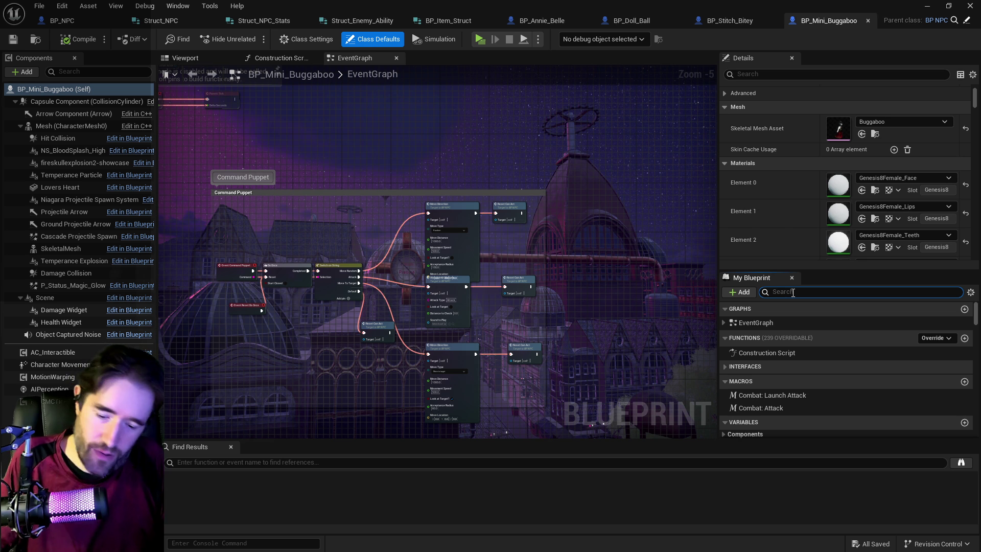
Search variables for 'stats' and check Health, Maximum Health 40.0 and Health Variance 6.0 defaults
text(stats)
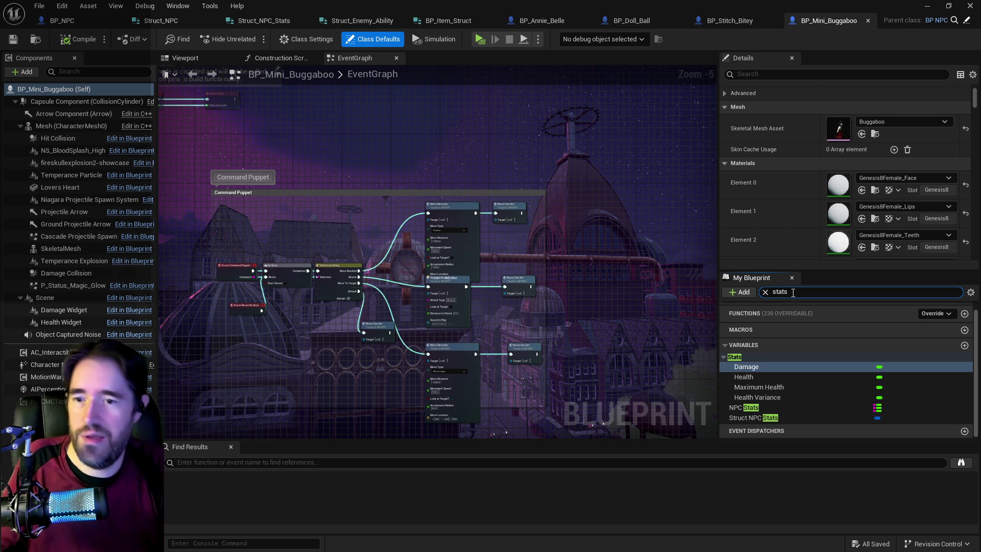
scroll(860, 200, down, 3)
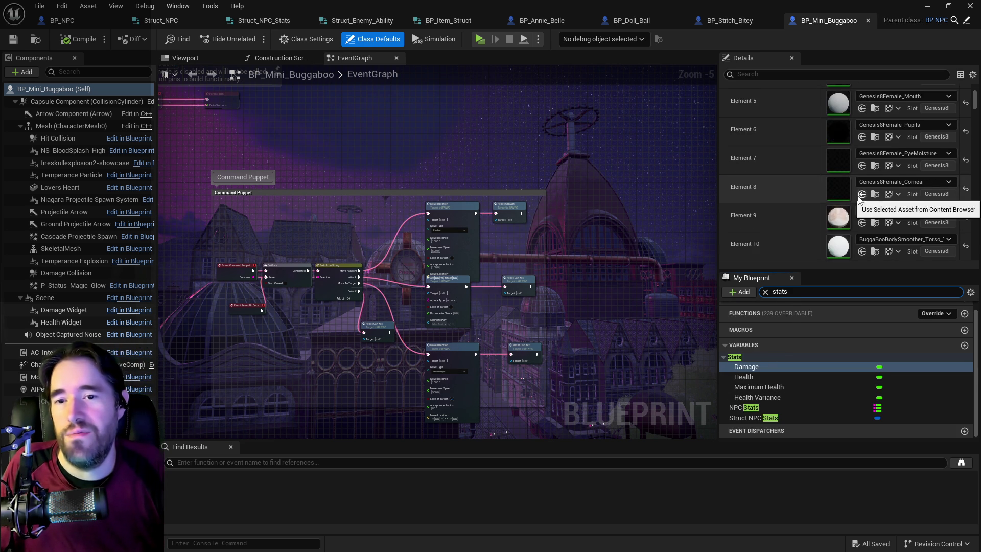
scroll(764, 160, up, 3)
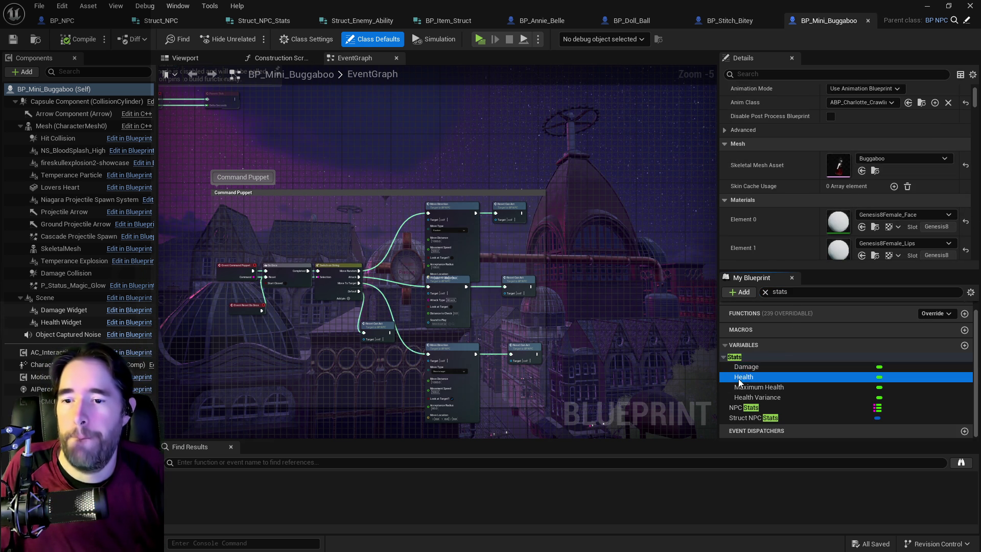
click(747, 366)
click(752, 378)
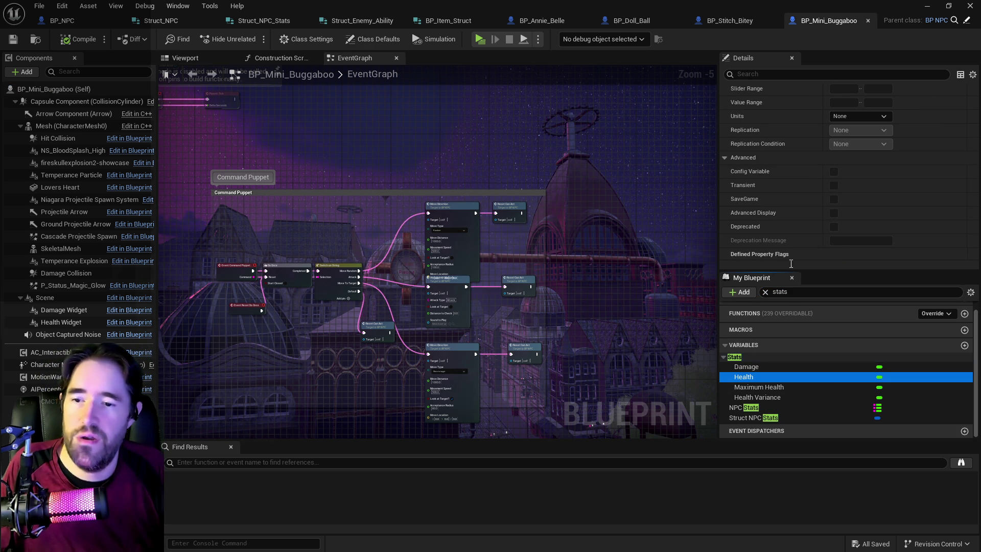
click(748, 387)
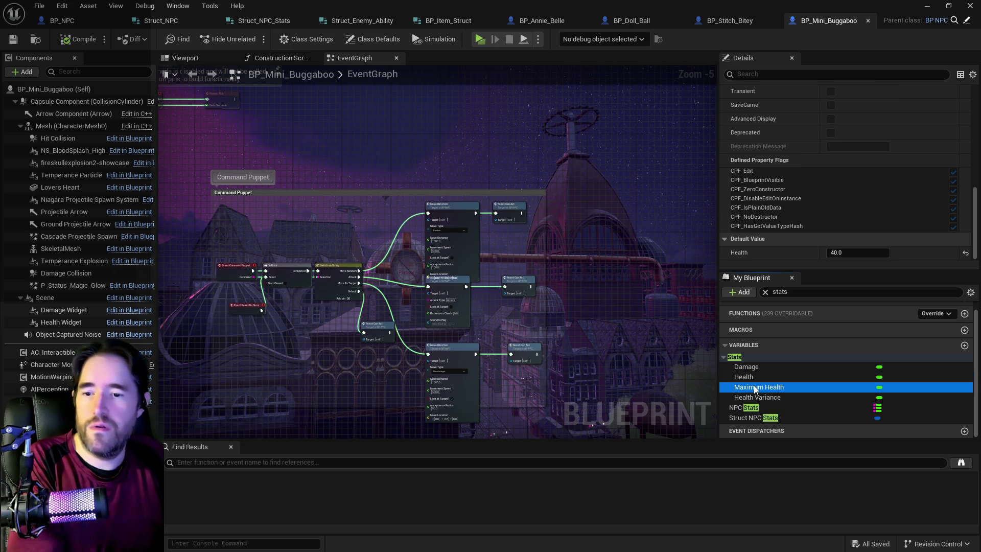
click(766, 396)
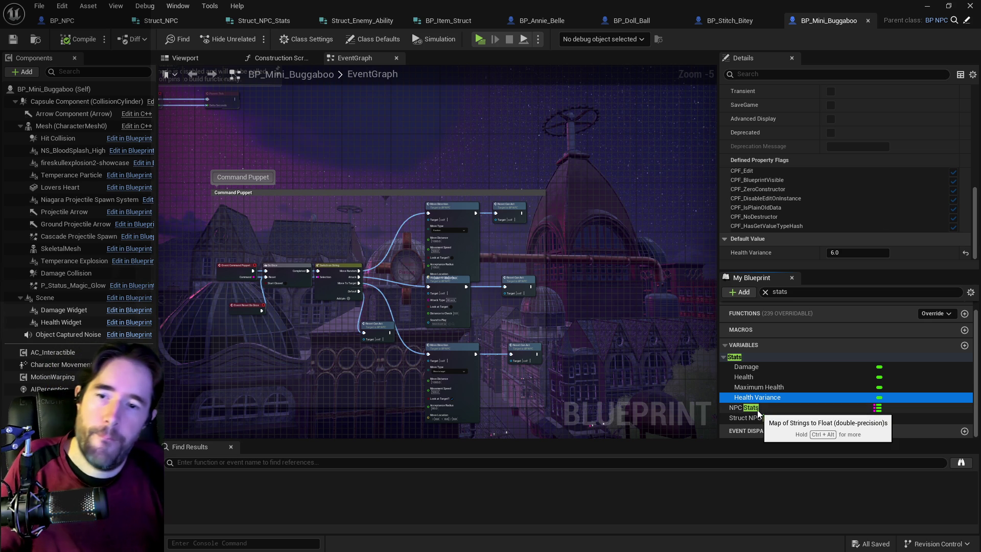
Search variables for 'name' and check the Name of Item and Character Name (Bitey) defaults
click(777, 290)
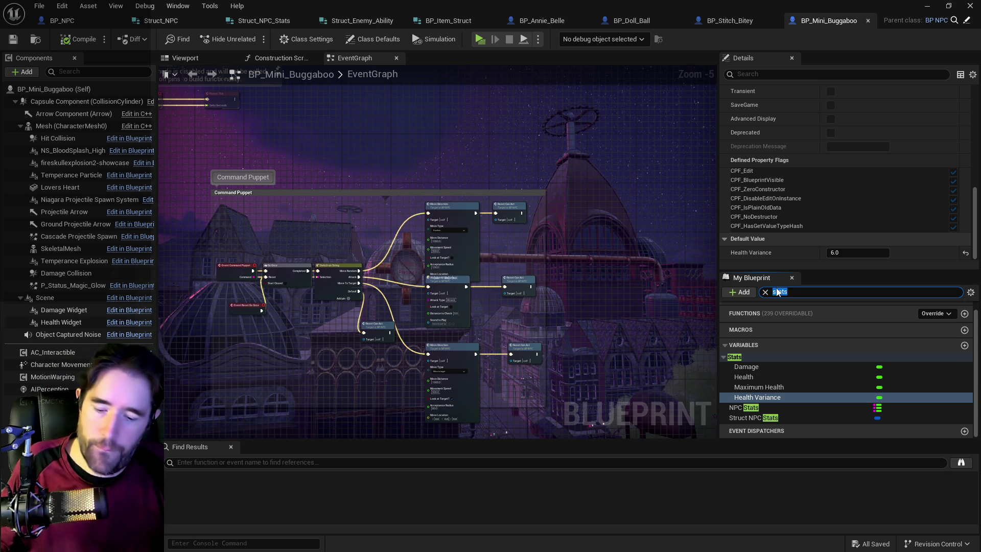
text(name)
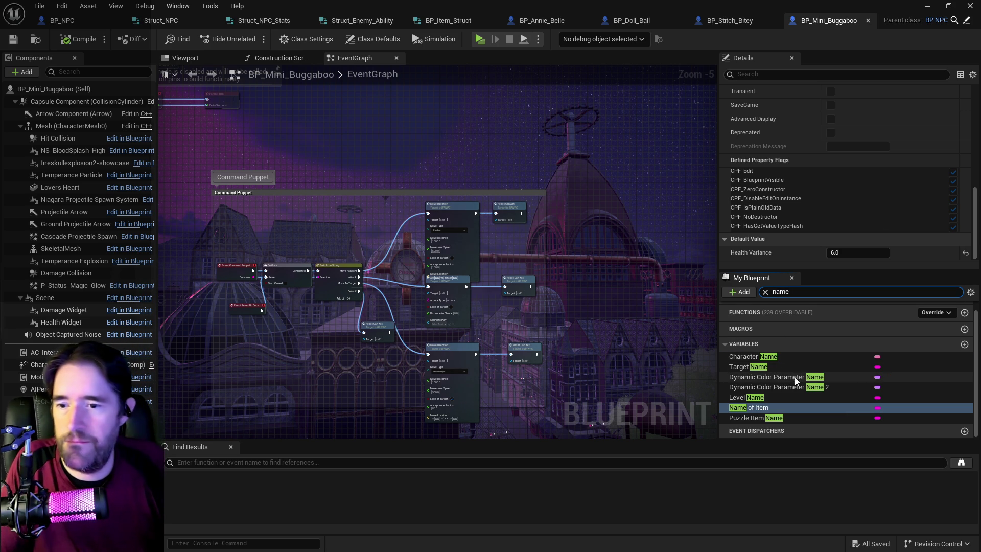
click(765, 406)
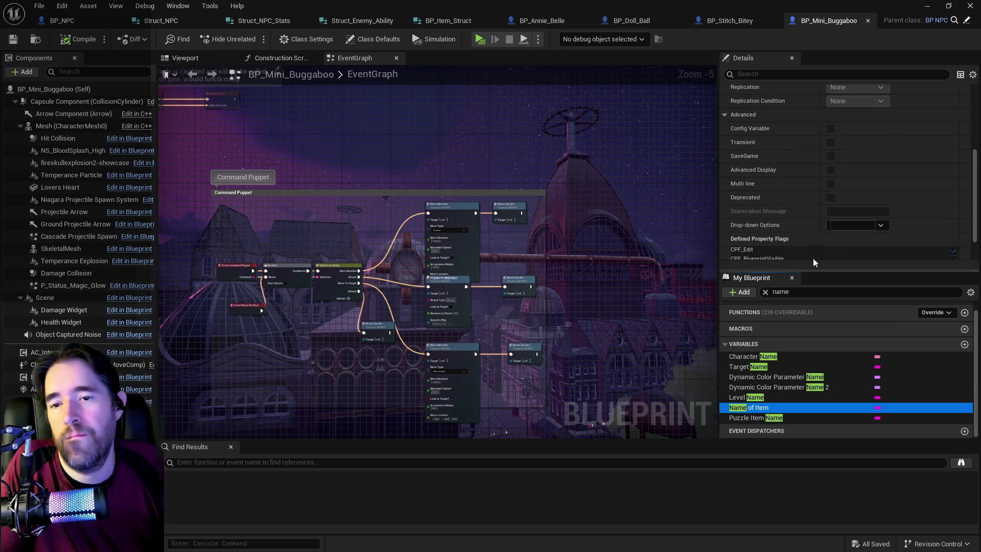
click(761, 356)
scroll(835, 188, down, 2)
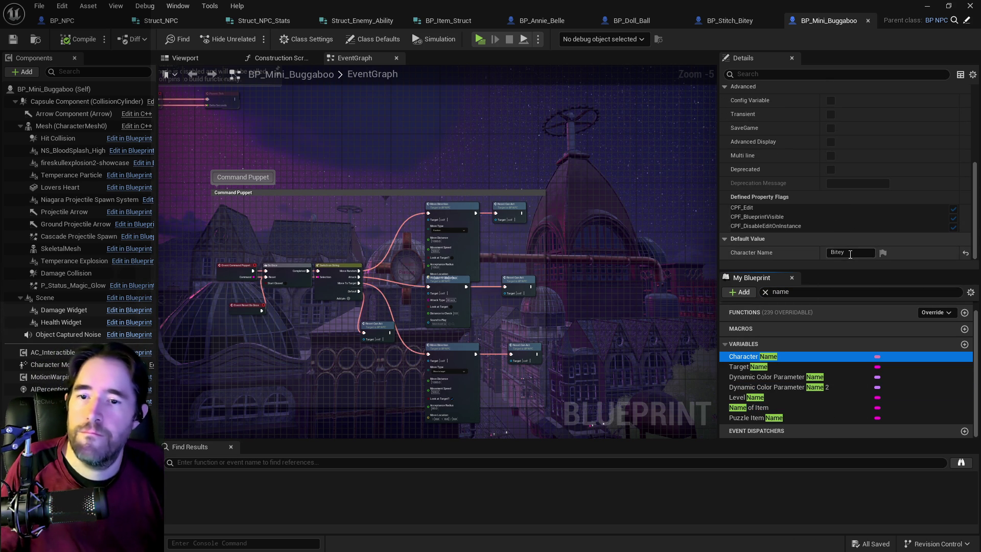
click(845, 252)
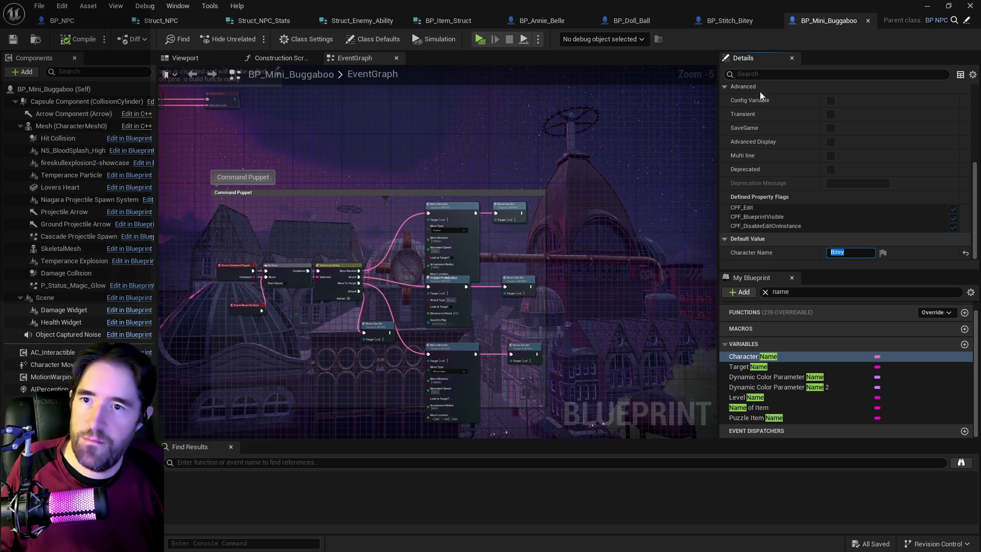
double_click(780, 291)
Enter Struct NPC Stats defaults: Mini Buggaboo, Level 1, Health and Health Max 40, Variance 6
text(stru)
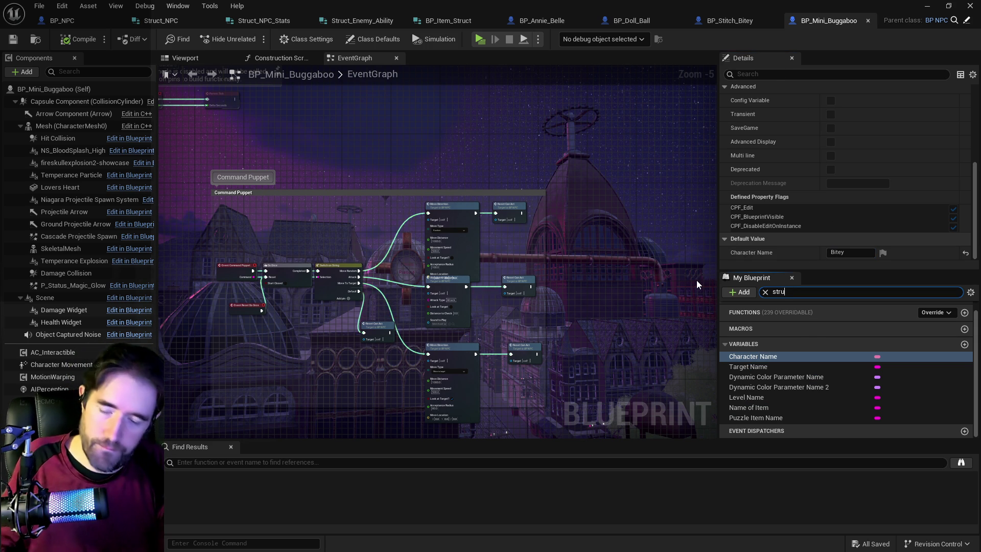
text(ct)
click(755, 411)
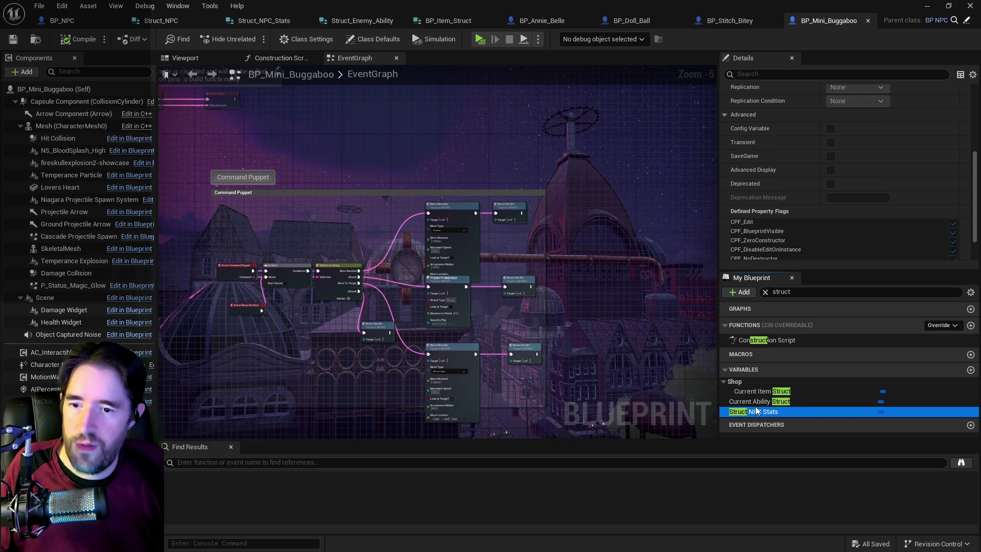
scroll(811, 191, down, 5)
click(847, 171)
text(Mini Bugg)
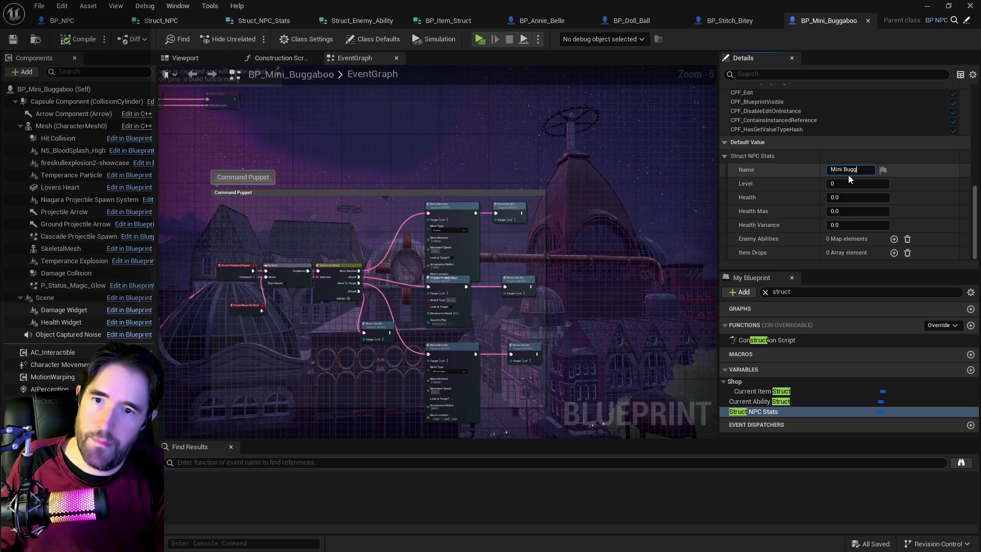
text(aboo)
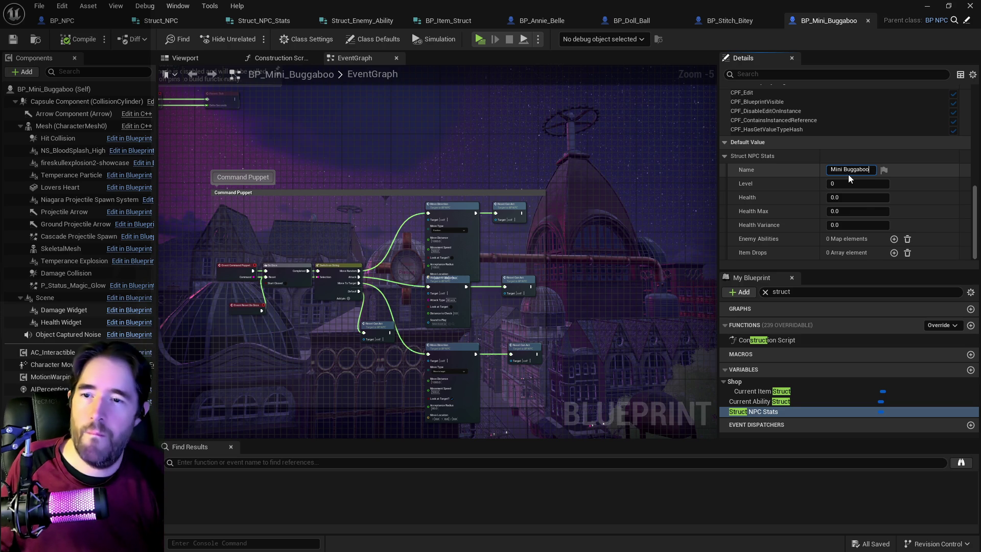
click(848, 184)
click(837, 209)
text(40)
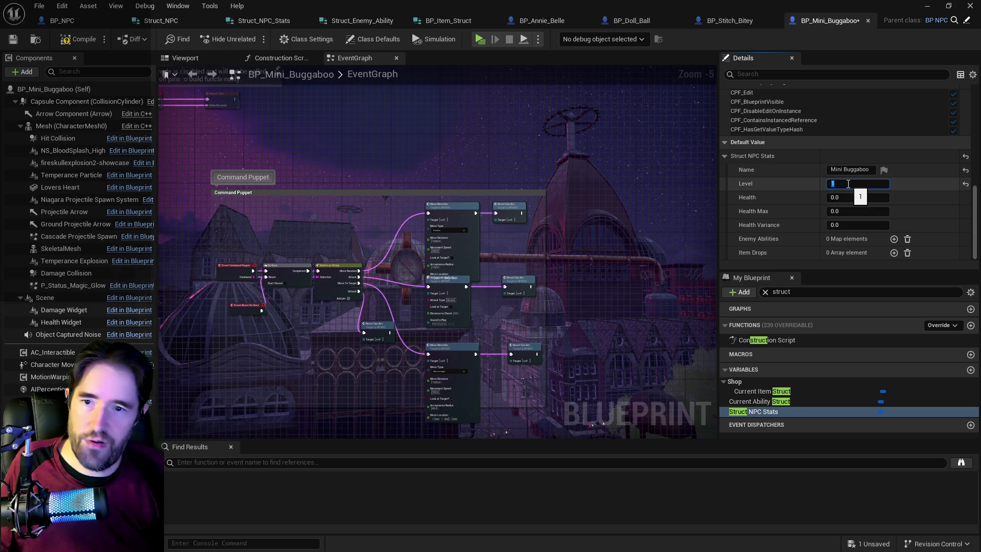
click(843, 222)
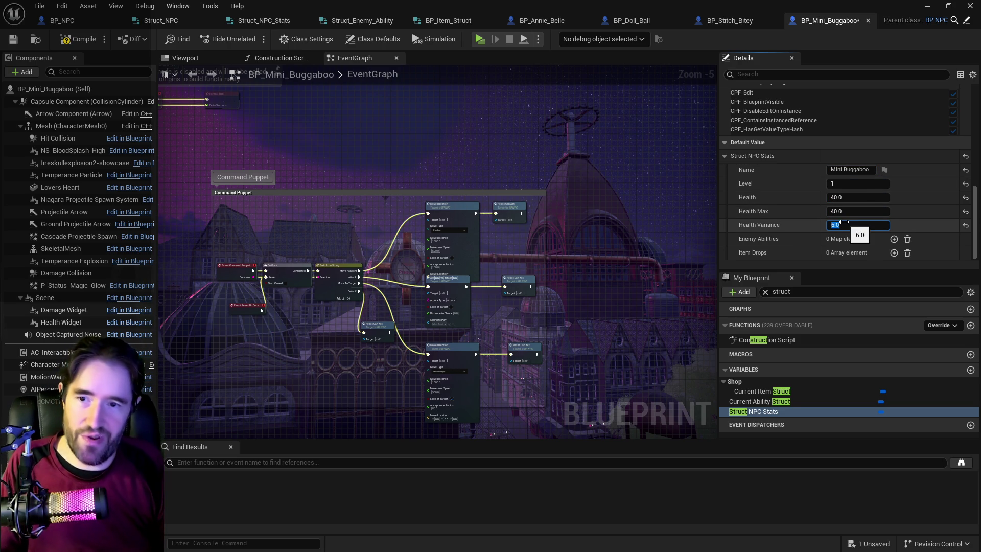
click(740, 223)
click(780, 70)
text(shop)
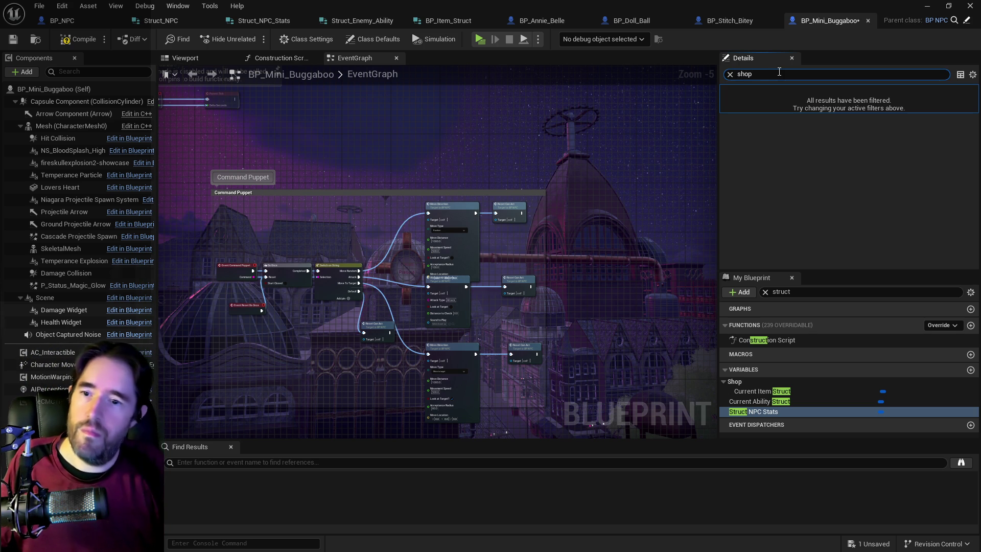
Copy the Shop Item Info variable's default list of six entries
click(730, 74)
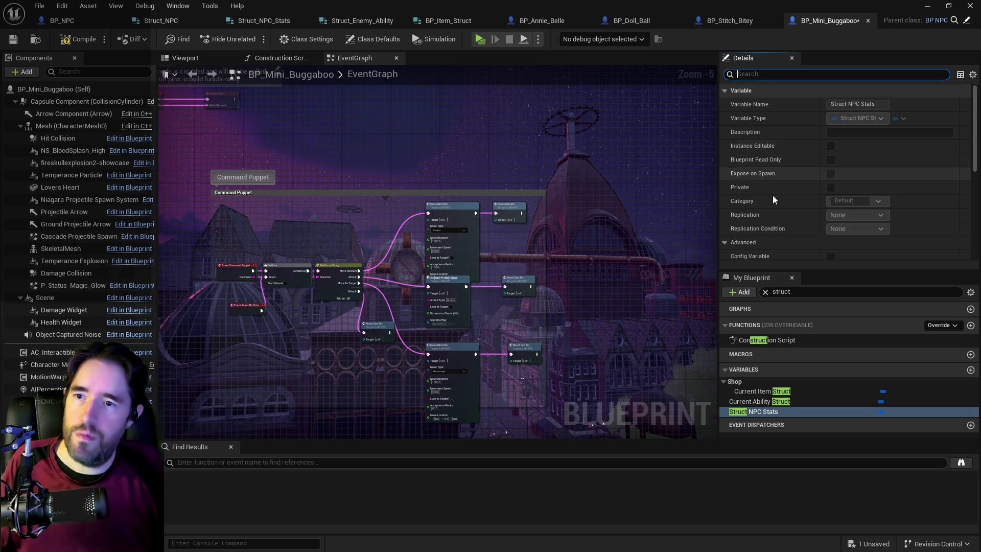
click(795, 290)
text(shop)
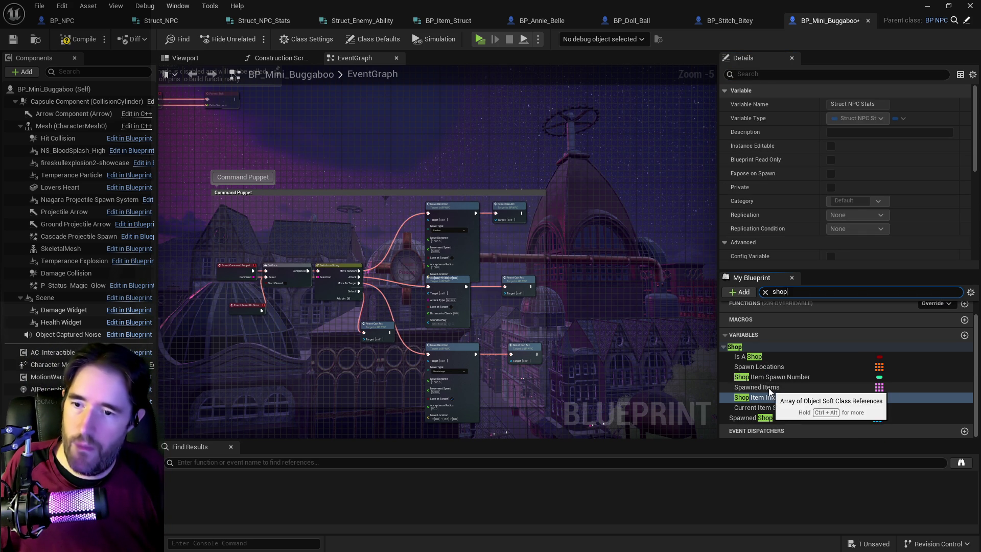
click(767, 393)
scroll(813, 209, down, 3)
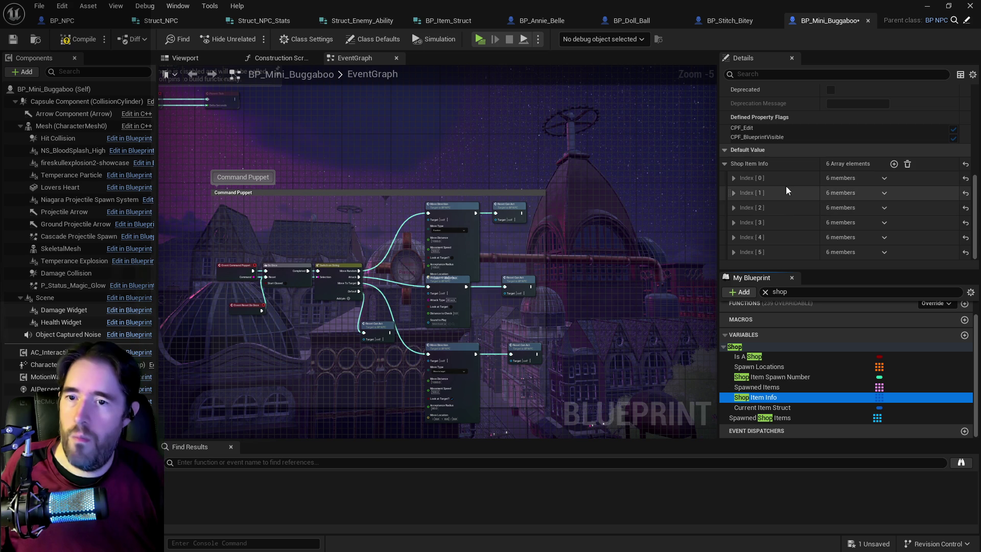
right_click(795, 166)
click(811, 218)
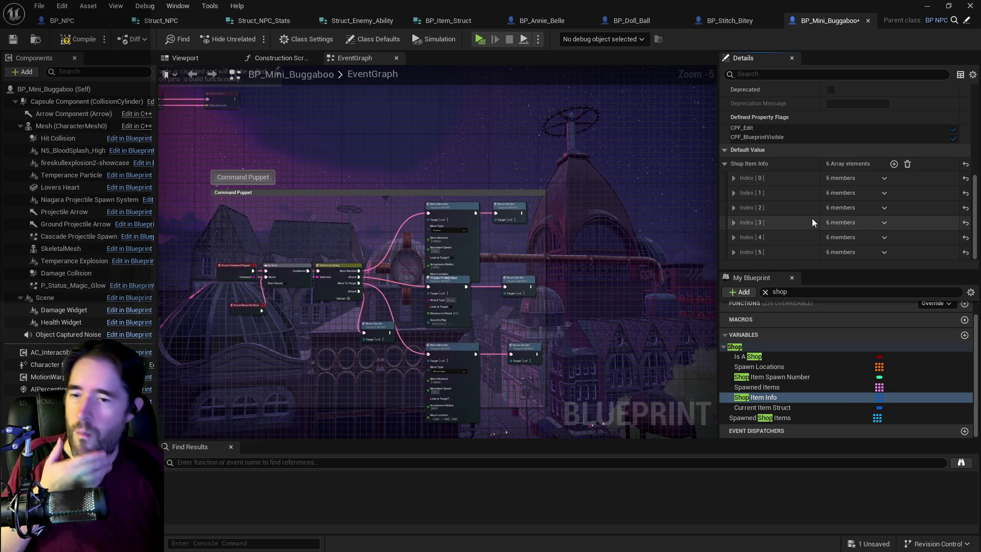
Paste the copied shop items into Struct NPC Stats' Item Drops default list
scroll(786, 190, up, 3)
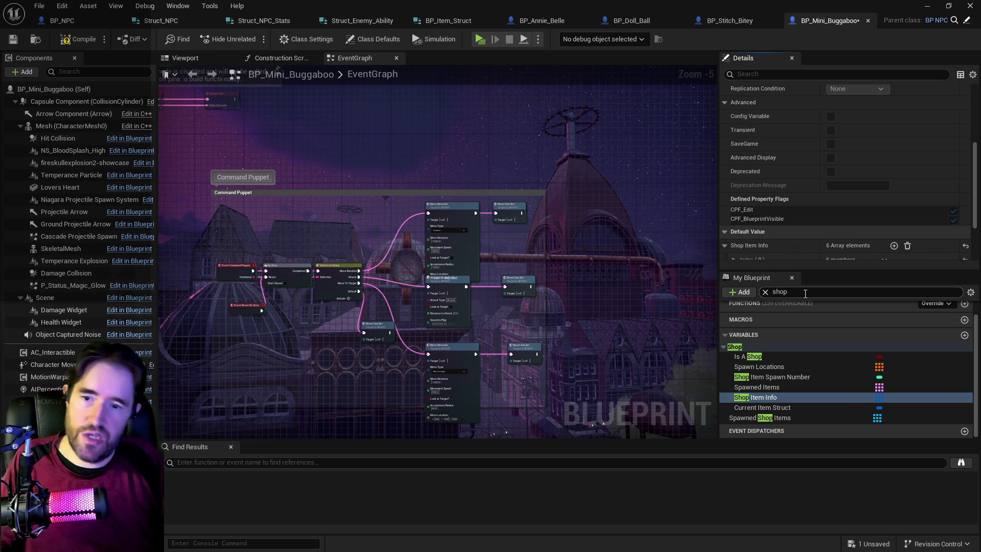
text(struct)
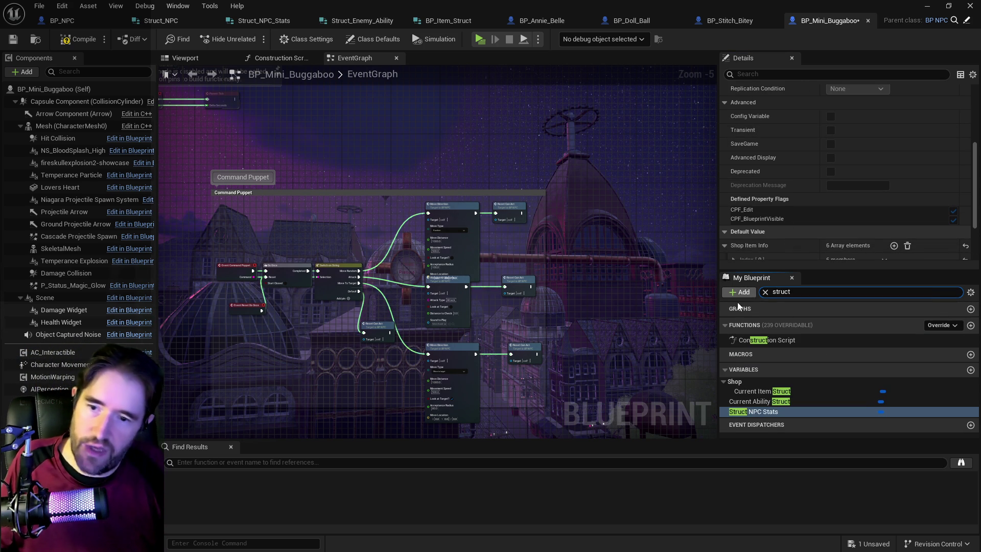
click(742, 411)
scroll(767, 197, down, 5)
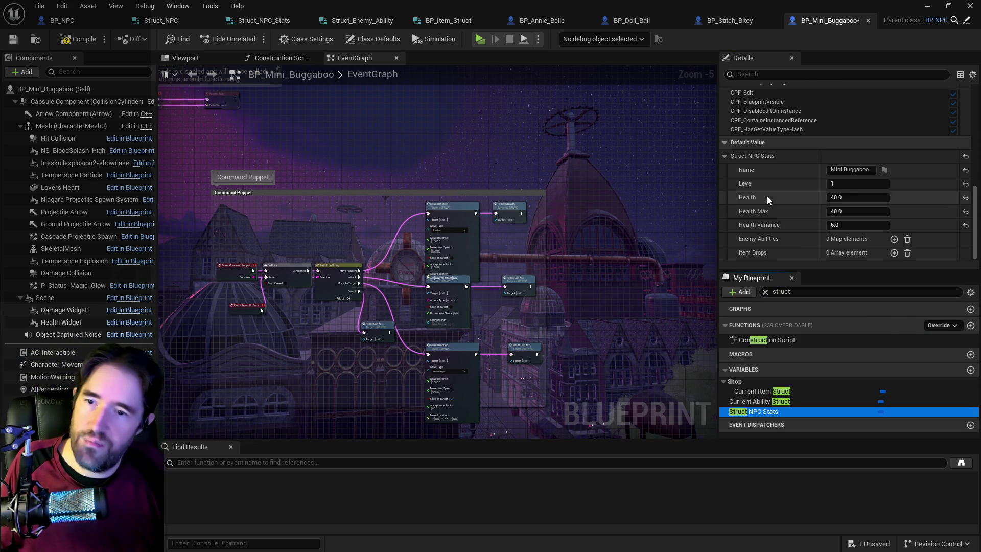
right_click(773, 252)
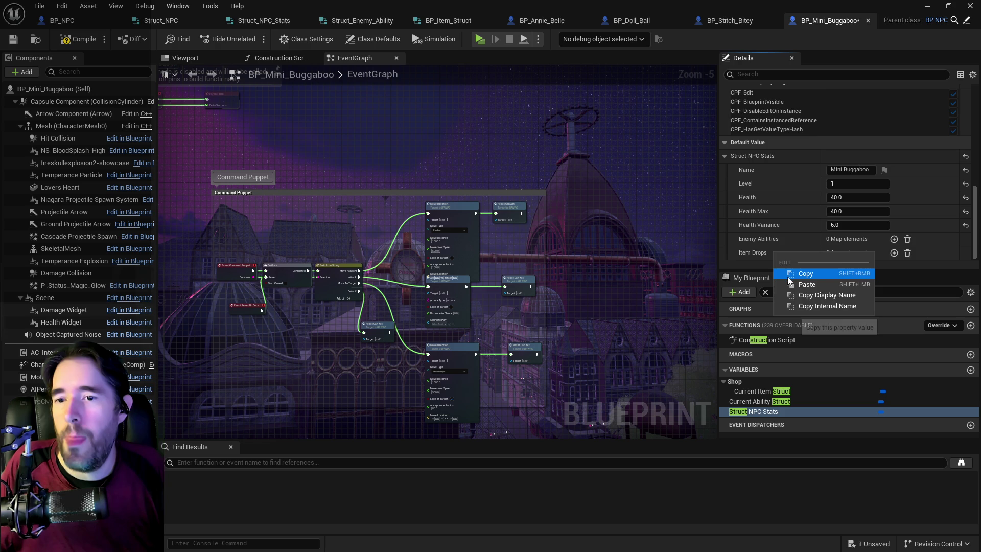
click(792, 282)
click(761, 288)
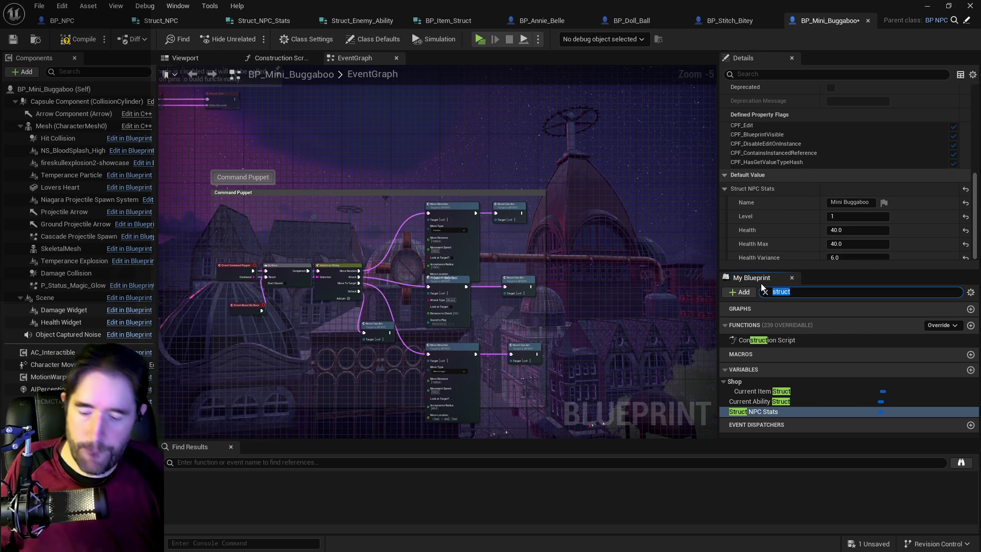
text(abilites)
Pan the EventGraph to the Command Puppet section and select its Attack with Weapon call
key(BackSpace)
key(BackSpace)
key(BackSpace)
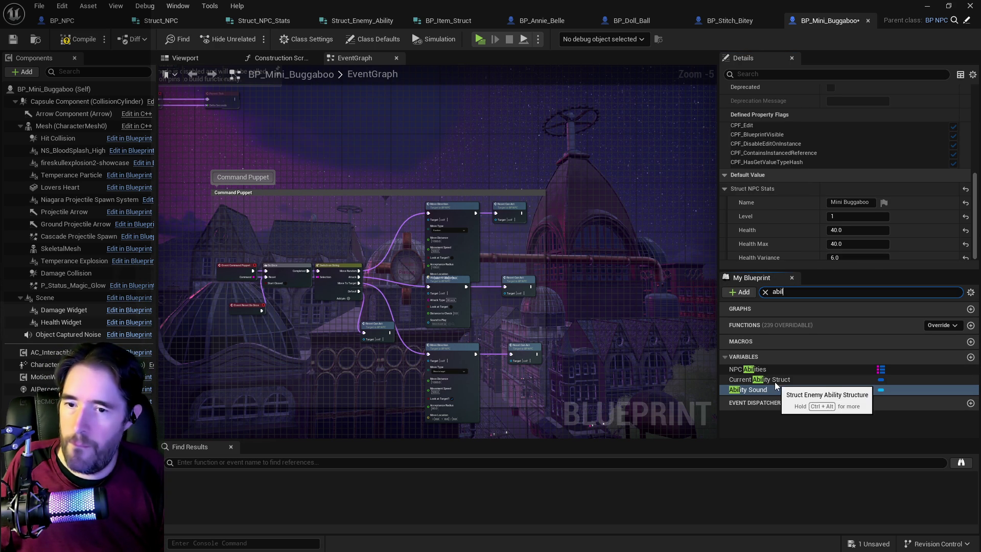
click(754, 370)
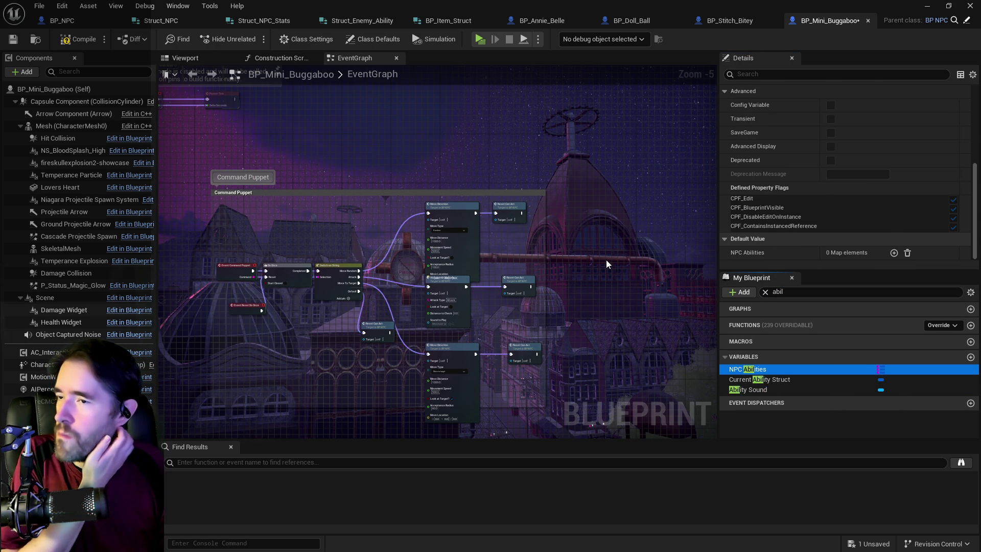
mouse_move(606, 263)
mouse_down()
mouse_move(500, 207)
mouse_move(507, 323)
mouse_move(469, 275)
mouse_move(463, 350)
mouse_up()
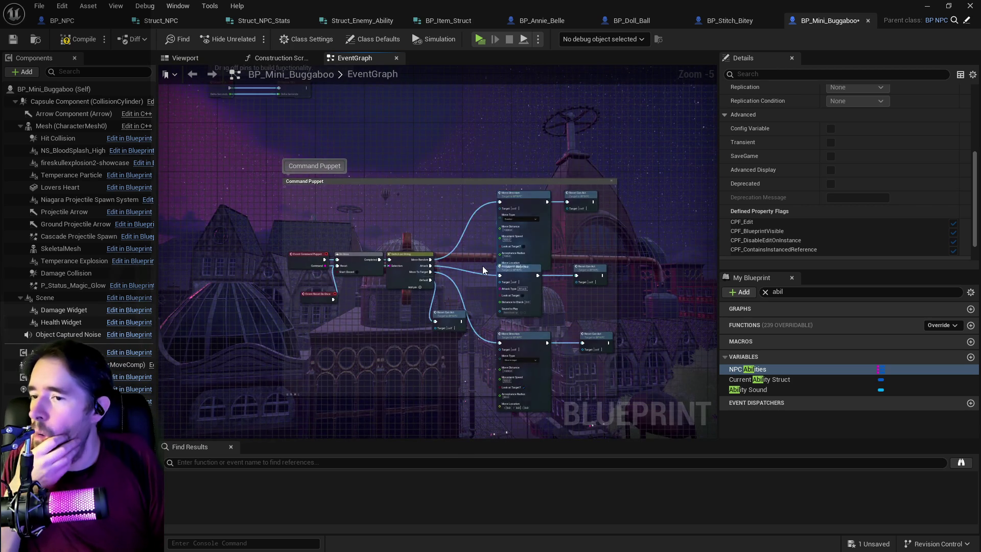
scroll(482, 270, up, 5)
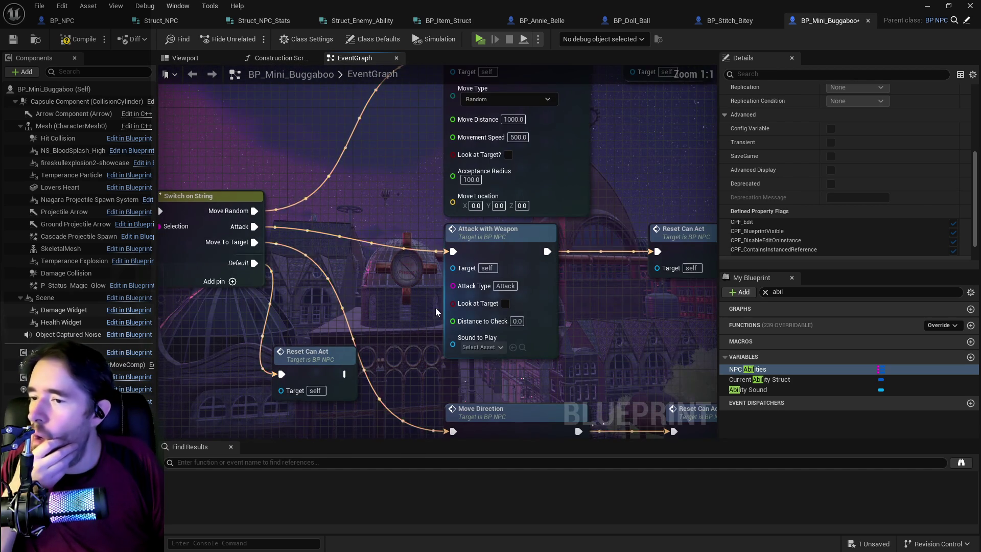
mouse_move(433, 314)
mouse_down()
mouse_move(488, 231)
mouse_move(541, 317)
mouse_up()
click(470, 223)
drag(470, 223, 487, 287)
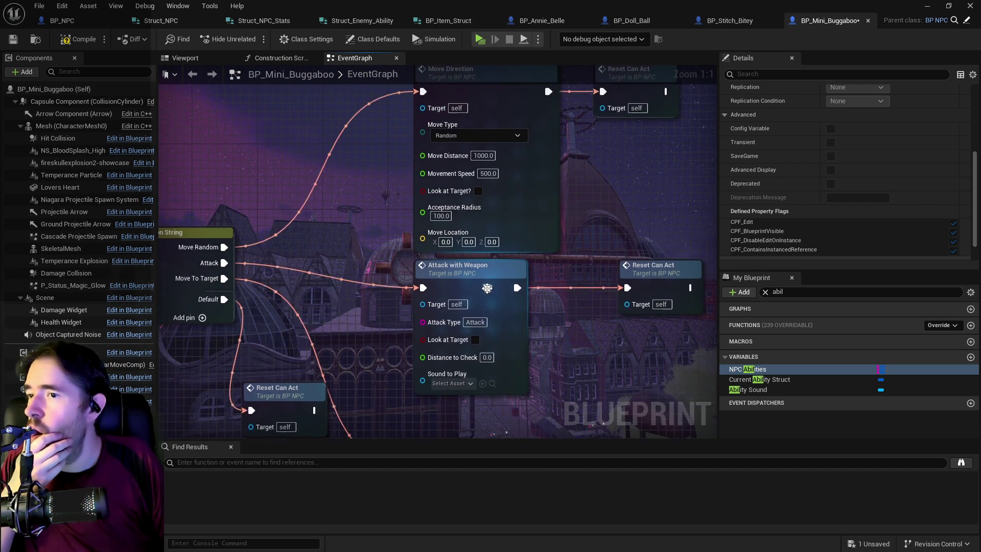
Open Attack With Weapon in BP_NPC and inspect the Attack Type variable's default value
double_click(487, 287)
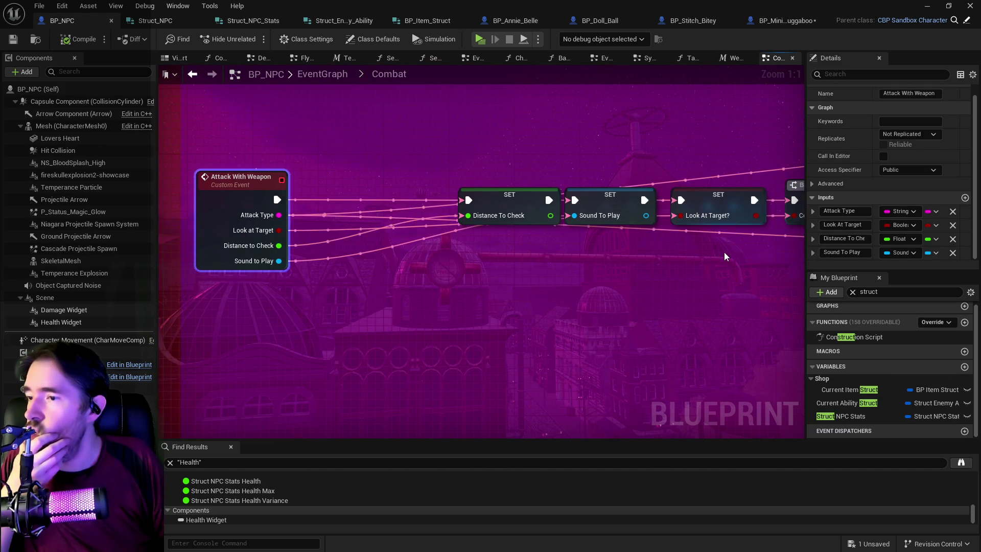
drag(654, 257, 282, 222)
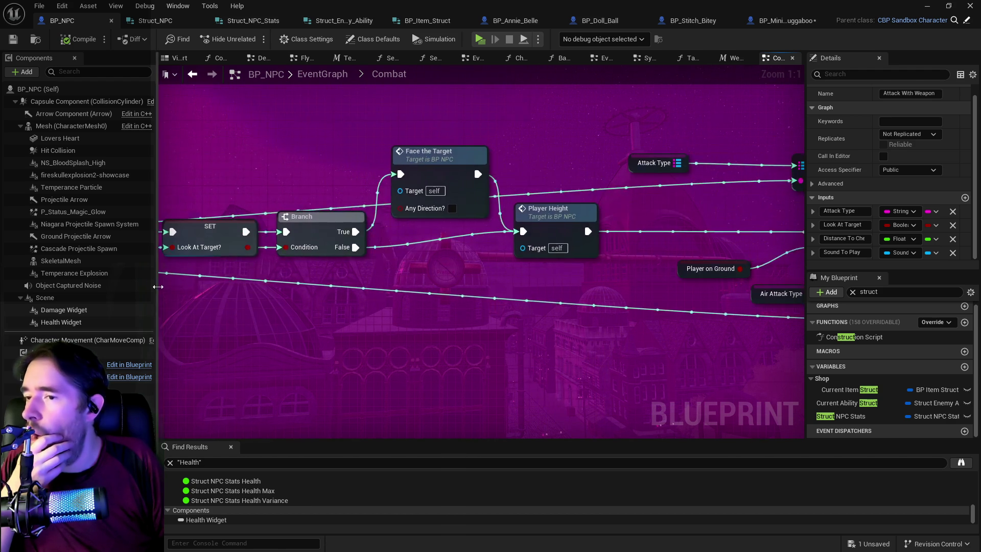
mouse_move(412, 287)
mouse_down()
mouse_move(554, 222)
mouse_move(402, 204)
mouse_up()
click(310, 154)
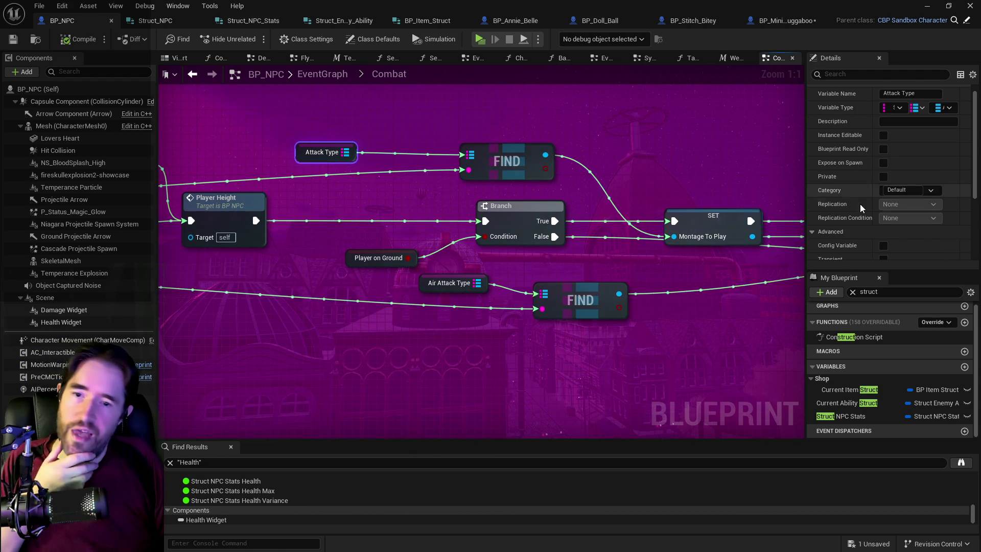
scroll(890, 186, down, 3)
scroll(889, 186, down, 2)
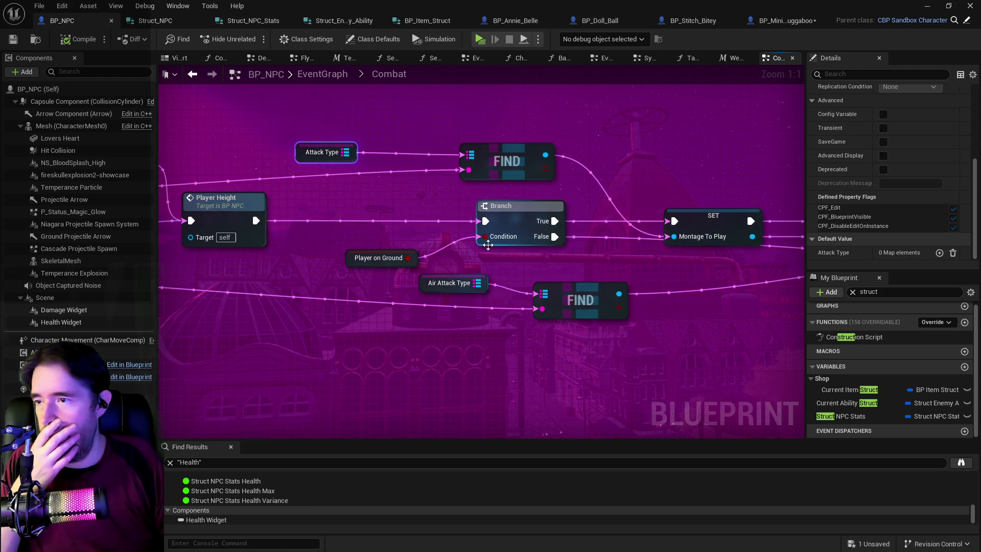
scroll(419, 239, down, 5)
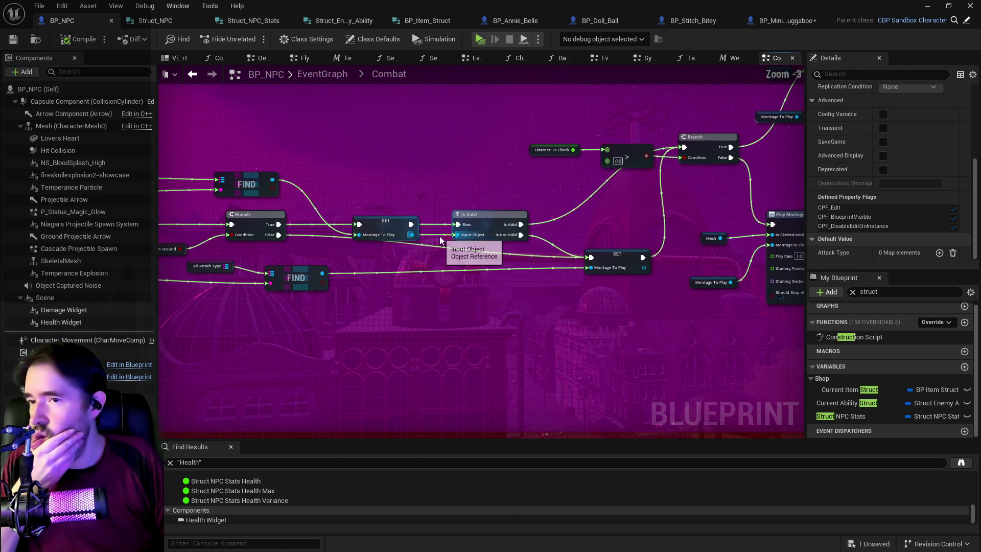
scroll(439, 236, up, 2)
scroll(563, 195, down, 4)
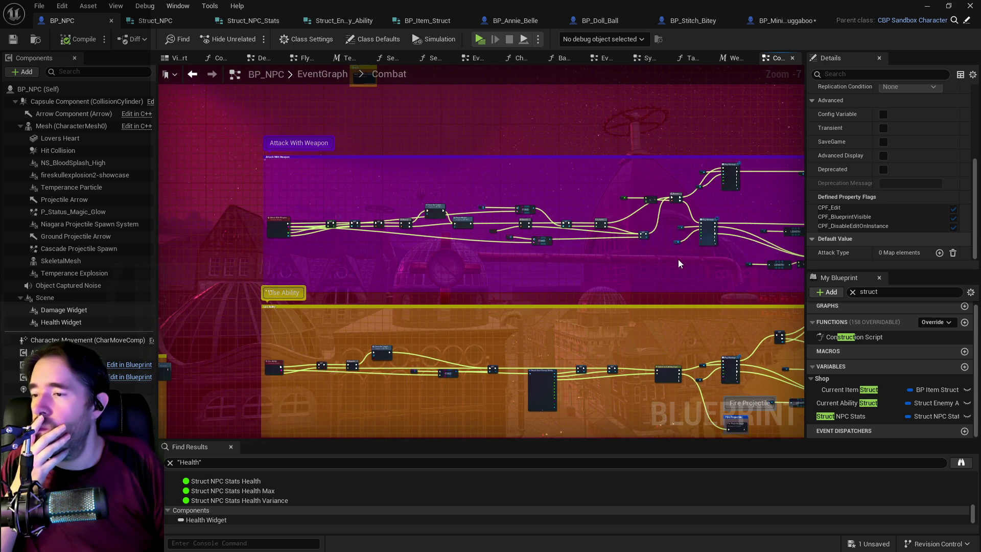
Trace BP_NPC's Attack With Weapon chain through Use Ability, Play Montage and Break Struct Enemy Ability nodes
mouse_move(678, 259)
mouse_down()
mouse_move(617, 175)
mouse_move(634, 141)
mouse_up()
scroll(439, 189, up, 2)
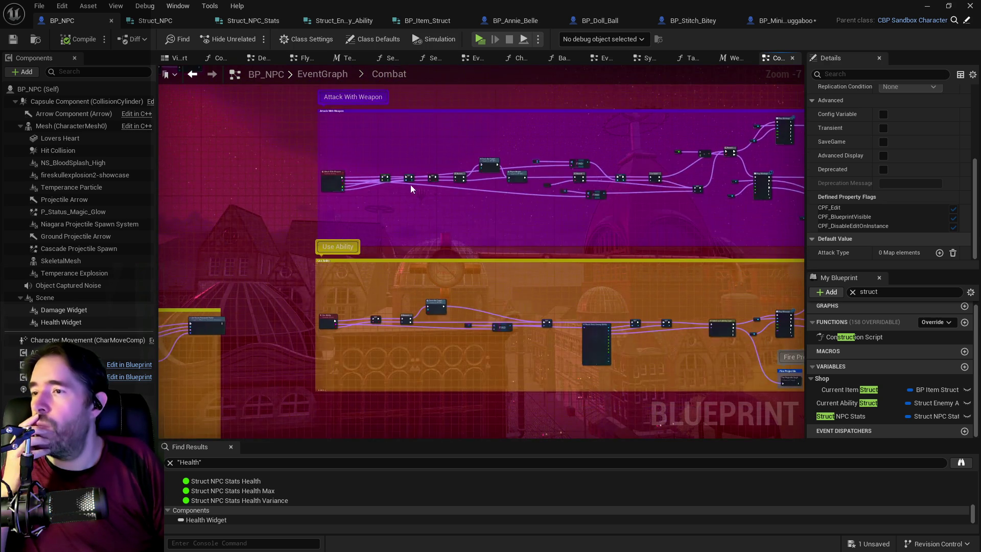
mouse_move(511, 301)
mouse_down()
mouse_move(493, 212)
mouse_move(442, 244)
mouse_up()
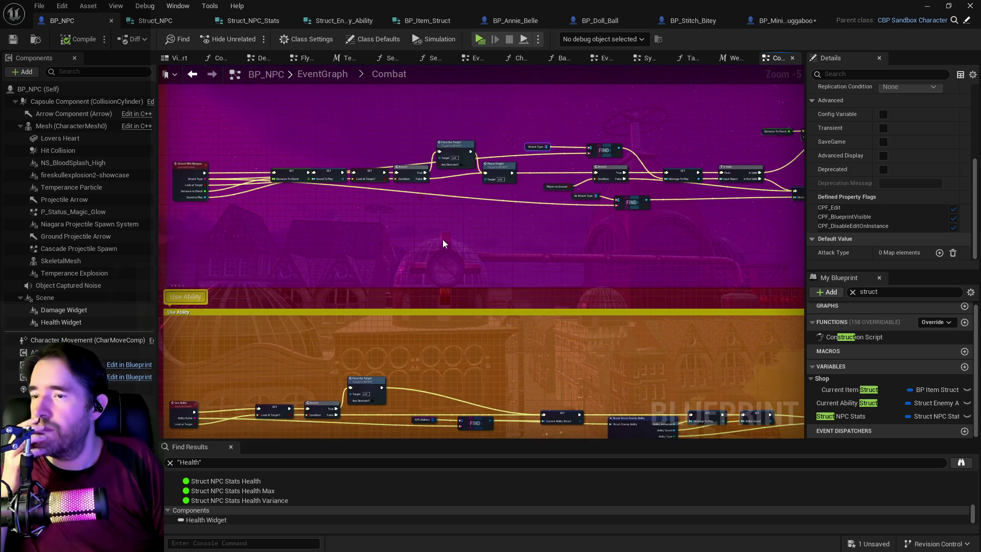
mouse_move(587, 238)
mouse_down()
mouse_move(448, 148)
mouse_move(428, 223)
mouse_up()
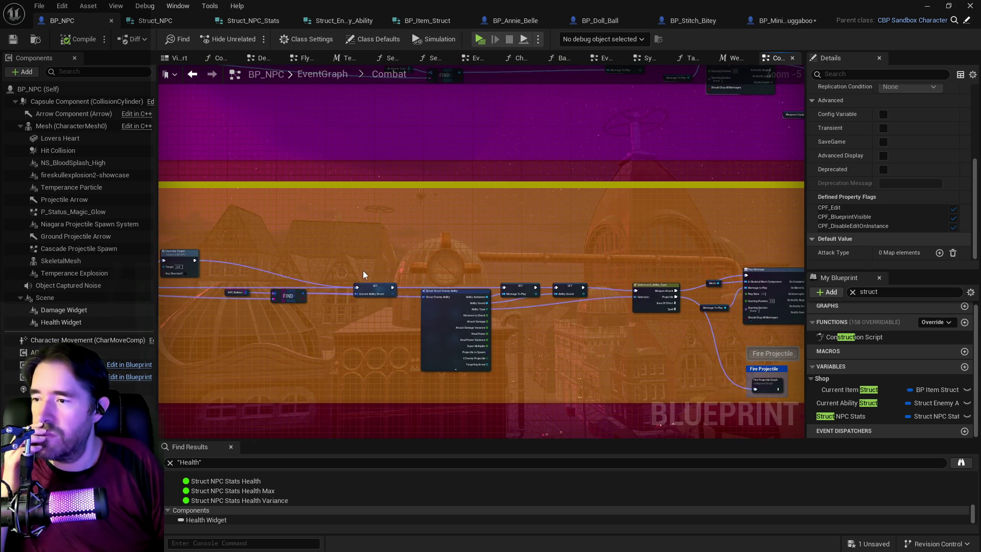
mouse_move(362, 271)
mouse_down()
mouse_move(386, 219)
mouse_move(483, 256)
mouse_up()
scroll(363, 250, up, 2)
scroll(517, 203, down, 1)
drag(517, 204, 456, 136)
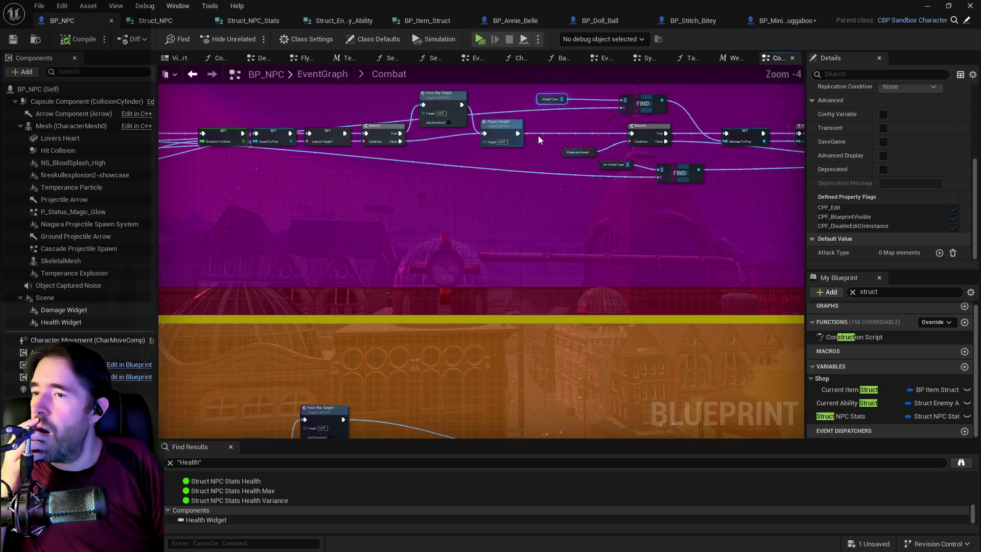
drag(538, 135, 400, 199)
drag(568, 255, 362, 243)
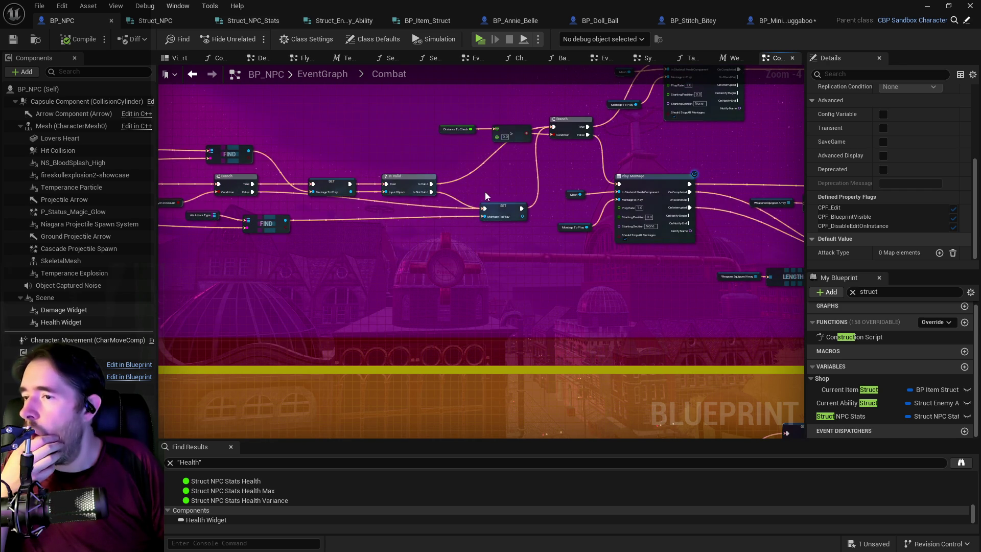
drag(485, 196, 455, 105)
mouse_move(442, 210)
mouse_down()
mouse_move(466, 173)
mouse_move(604, 168)
mouse_up()
mouse_move(460, 284)
mouse_down()
mouse_move(455, 324)
mouse_move(447, 300)
mouse_up()
click(546, 138)
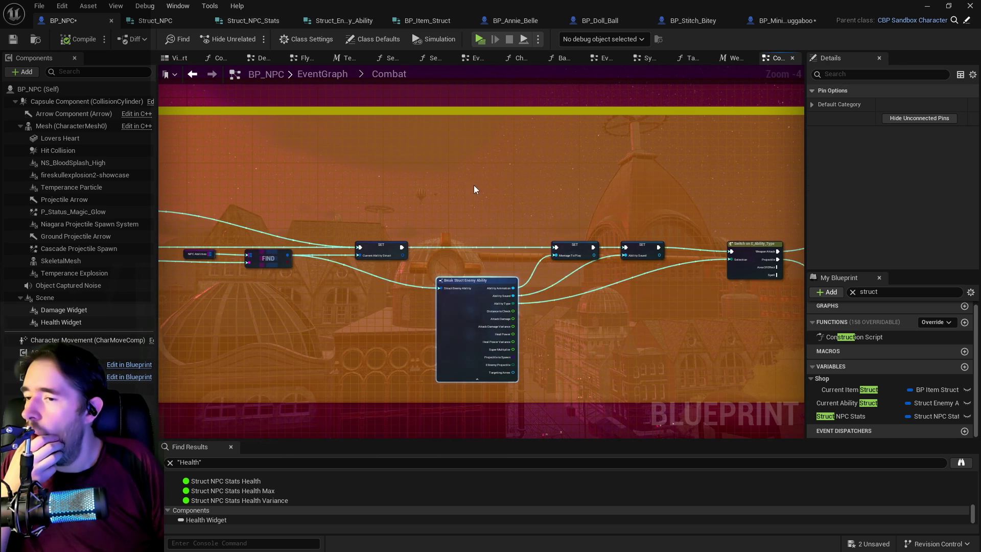
drag(472, 188, 503, 361)
mouse_move(517, 193)
mouse_down()
mouse_move(521, 289)
mouse_move(672, 275)
mouse_up()
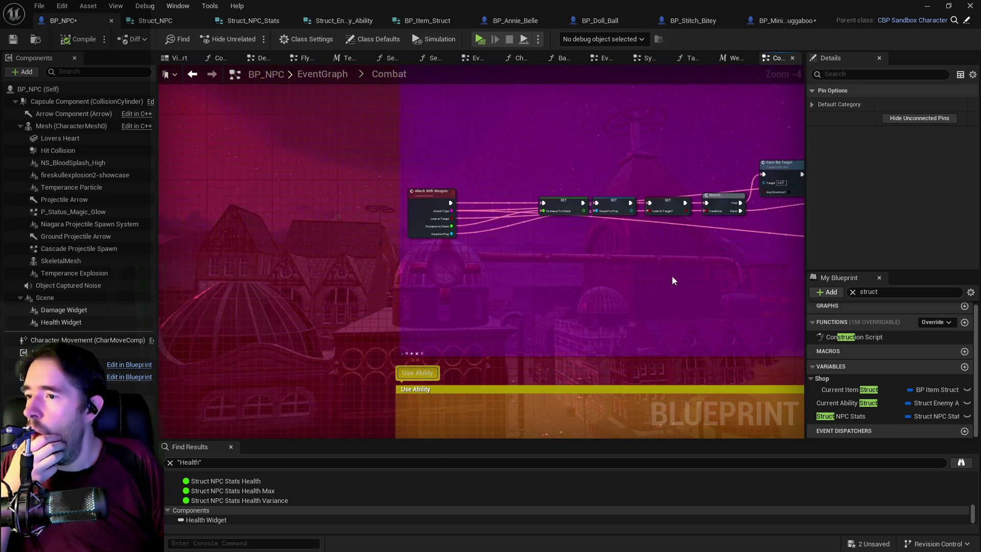
drag(608, 255, 190, 231)
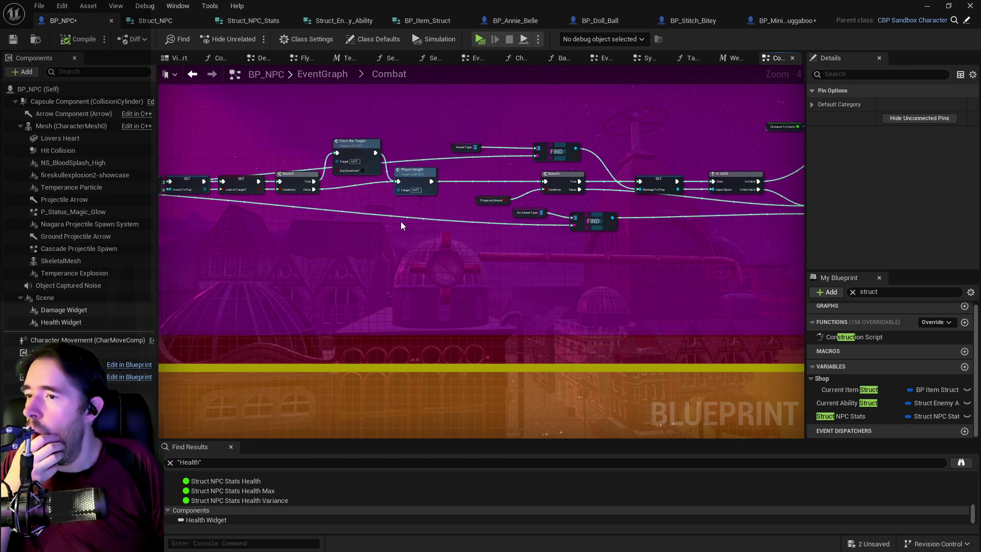
Recheck BP_NPC's Attack Type default, then search BP_Mini_Buggaboo's variables for 'attack'
click(455, 152)
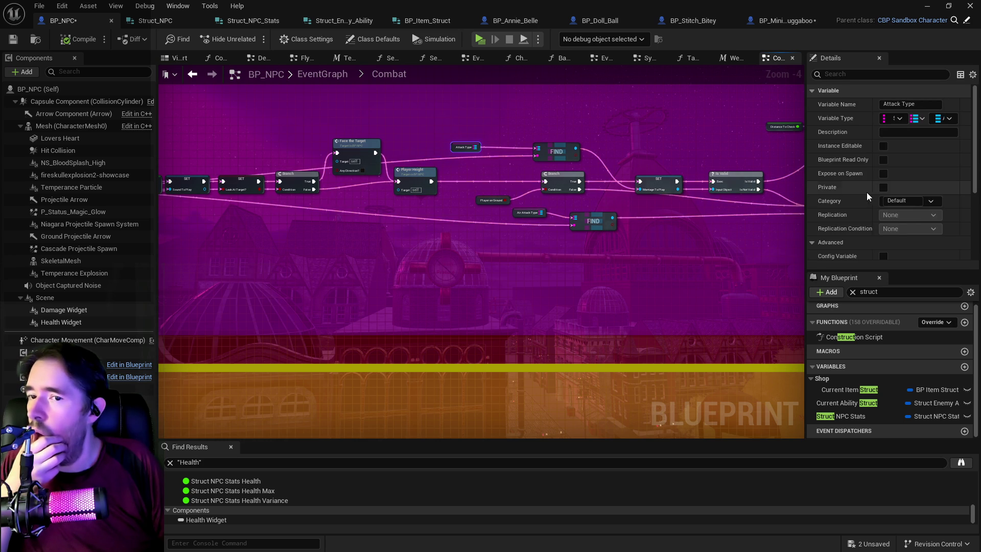
scroll(869, 192, down, 5)
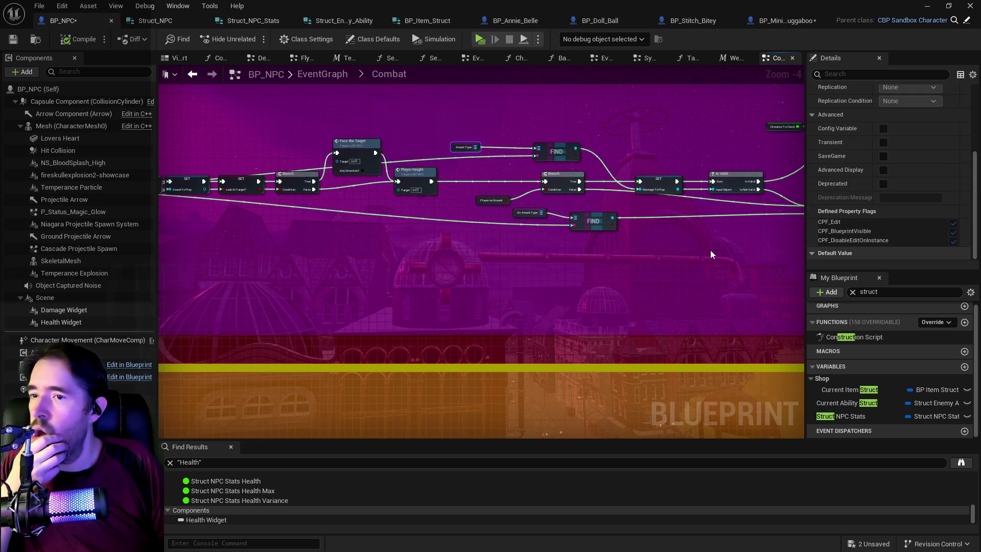
scroll(906, 212, down, 1)
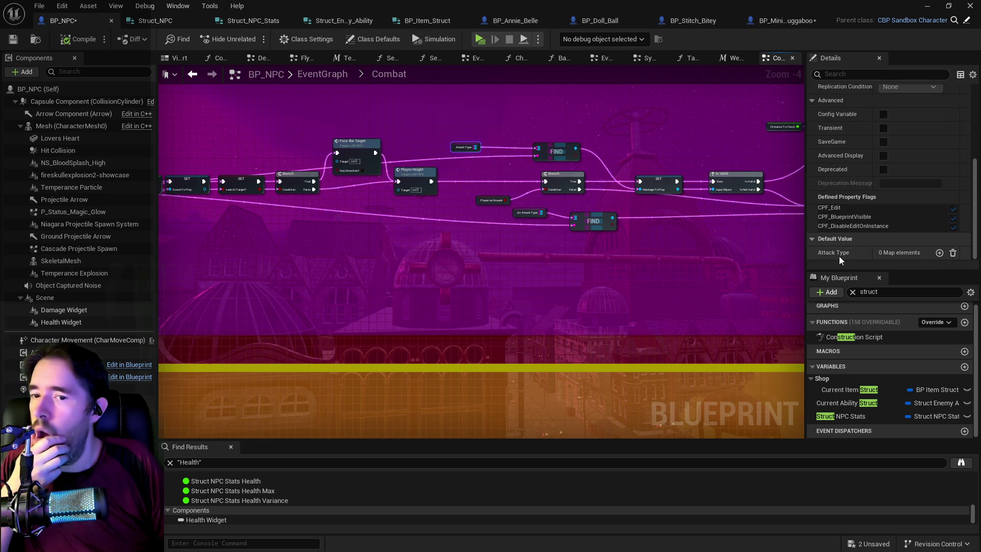
click(751, 23)
click(780, 292)
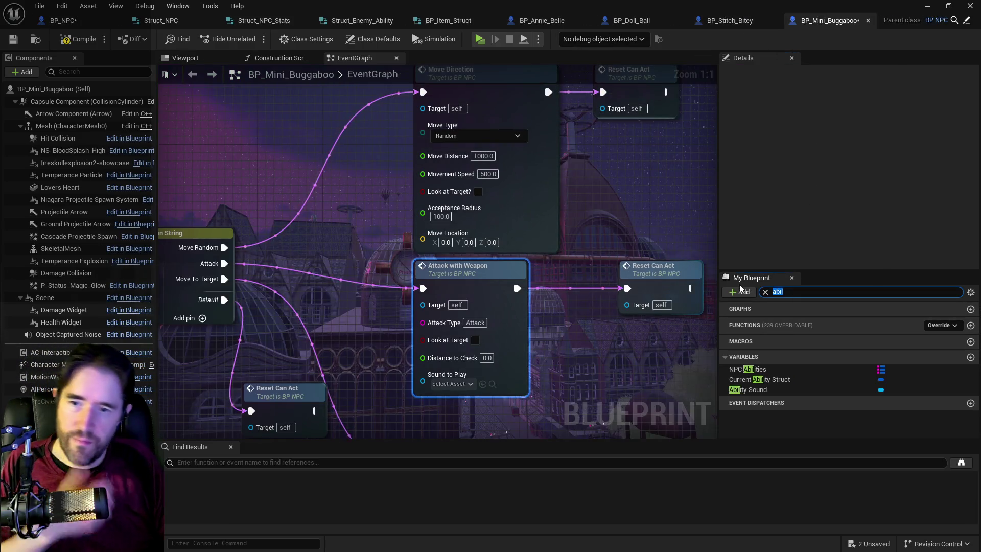
text(attack type)
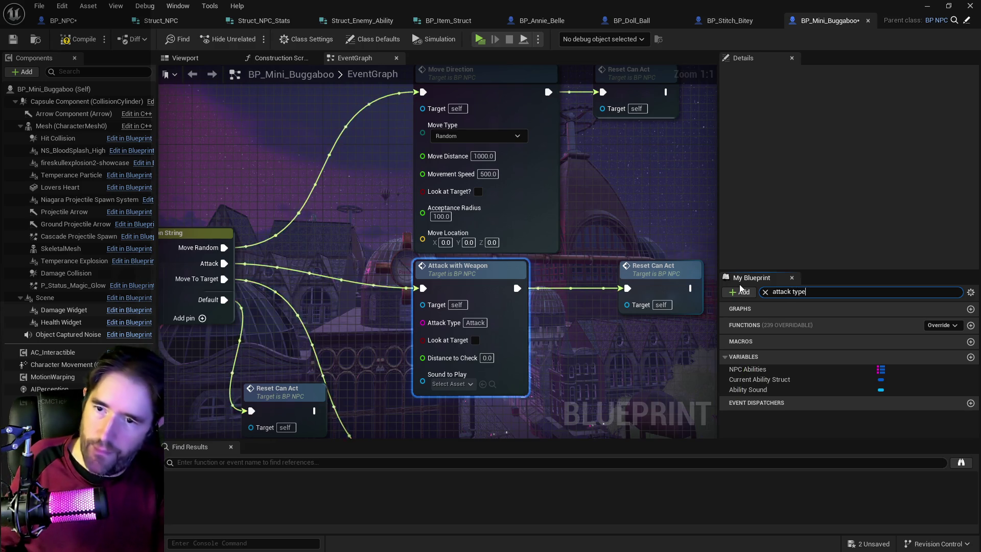
Check BP_Mini_Buggaboo's Attack Type default has one Attack entry, then go back to BP_NPC
click(761, 369)
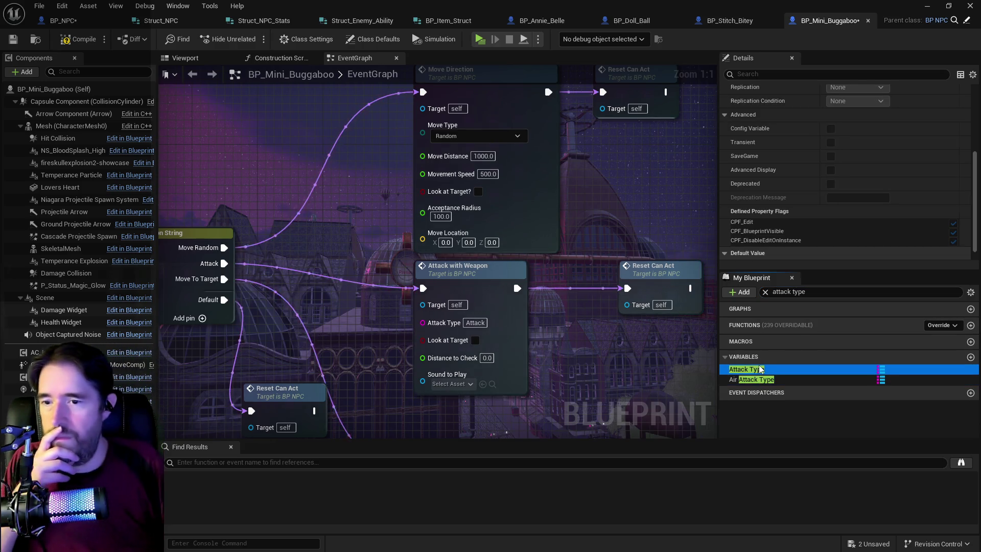
scroll(820, 235, down, 1)
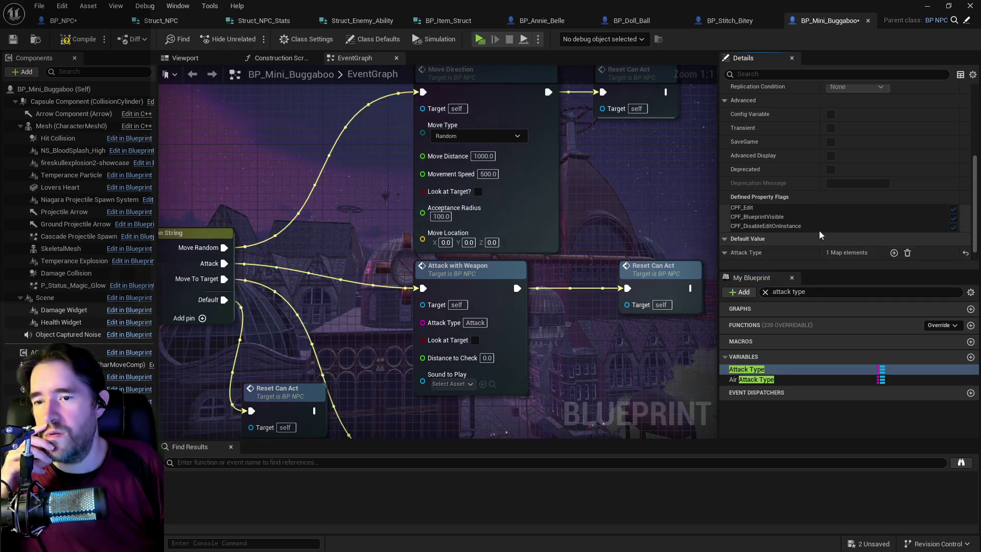
scroll(819, 235, down, 1)
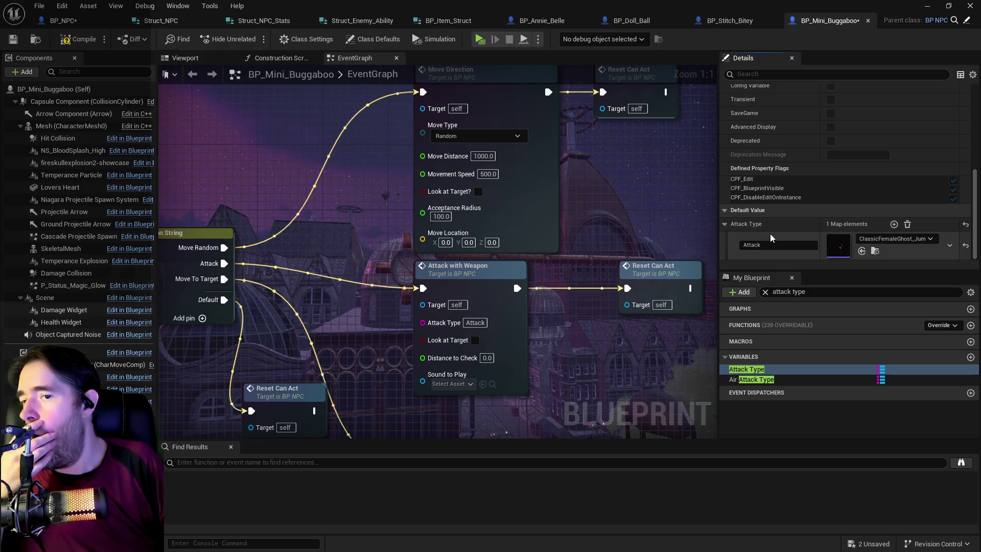
click(63, 20)
scroll(568, 259, down, 3)
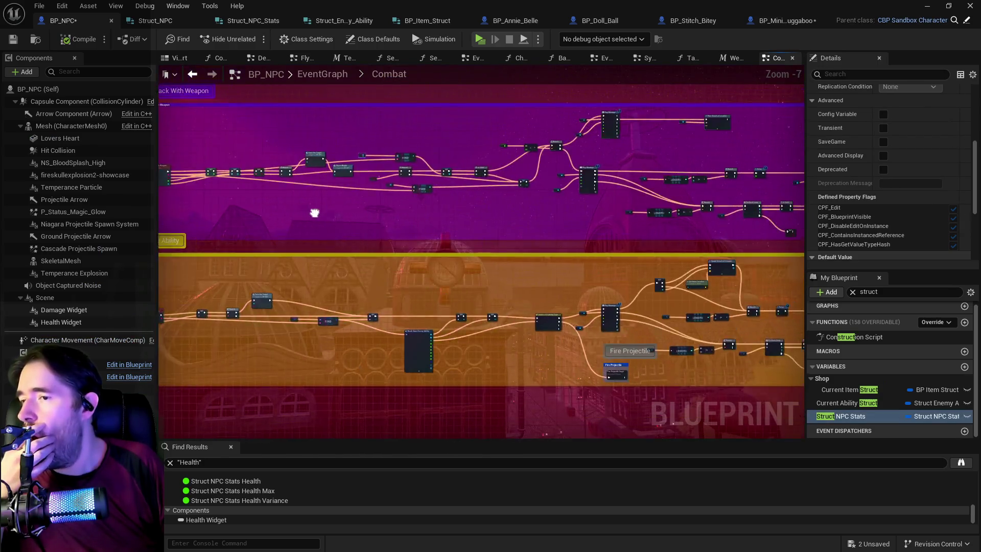
Follow BP_NPC's Use Ability, Play Montage and Swing Weapon nodes, then return to BP_Mini_Buggaboo
scroll(456, 227, up, 4)
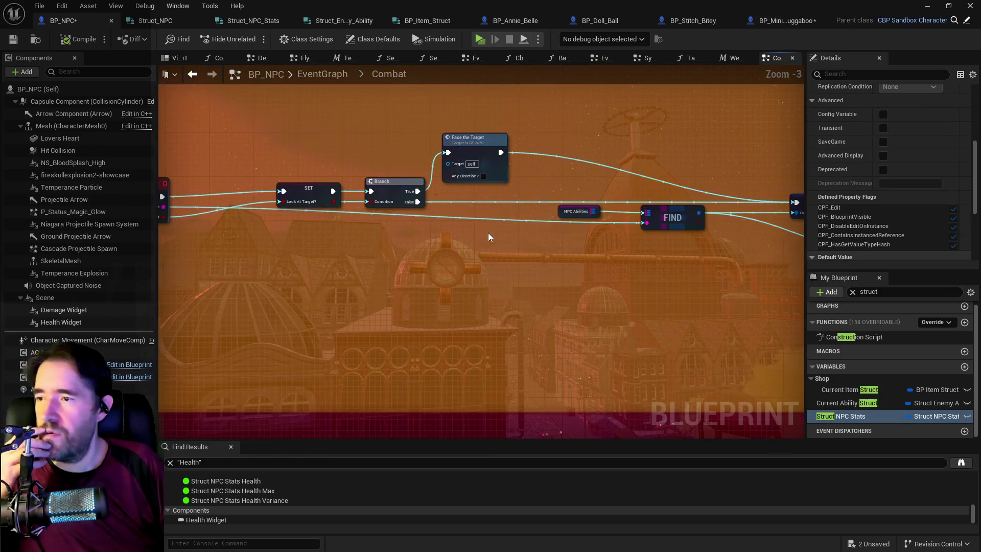
drag(431, 231, 519, 211)
mouse_move(594, 225)
mouse_down()
mouse_move(489, 195)
mouse_move(630, 189)
mouse_move(532, 185)
mouse_move(502, 236)
mouse_move(420, 214)
mouse_up()
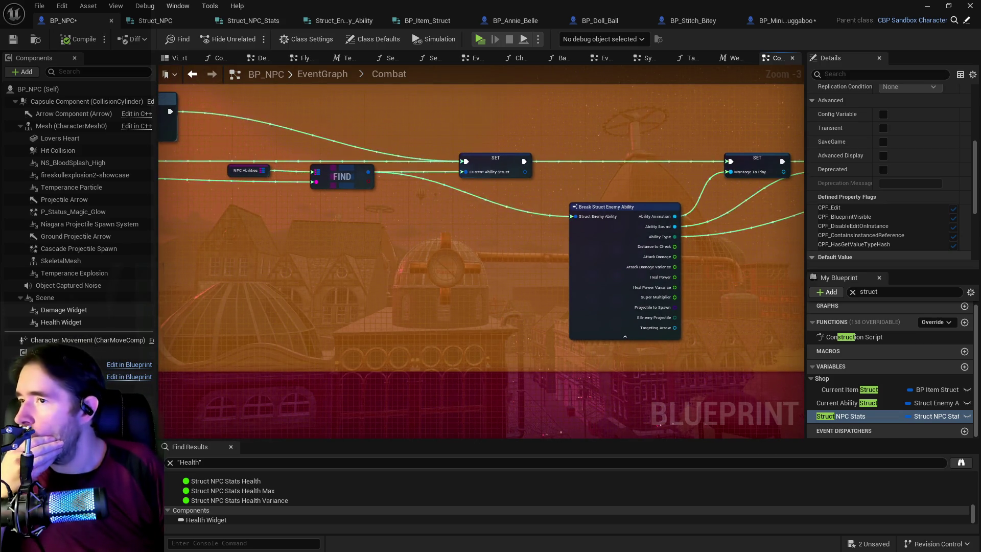
scroll(437, 216, down, 2)
mouse_move(436, 215)
mouse_down()
mouse_move(609, 283)
mouse_move(534, 217)
mouse_up()
scroll(399, 207, up, 3)
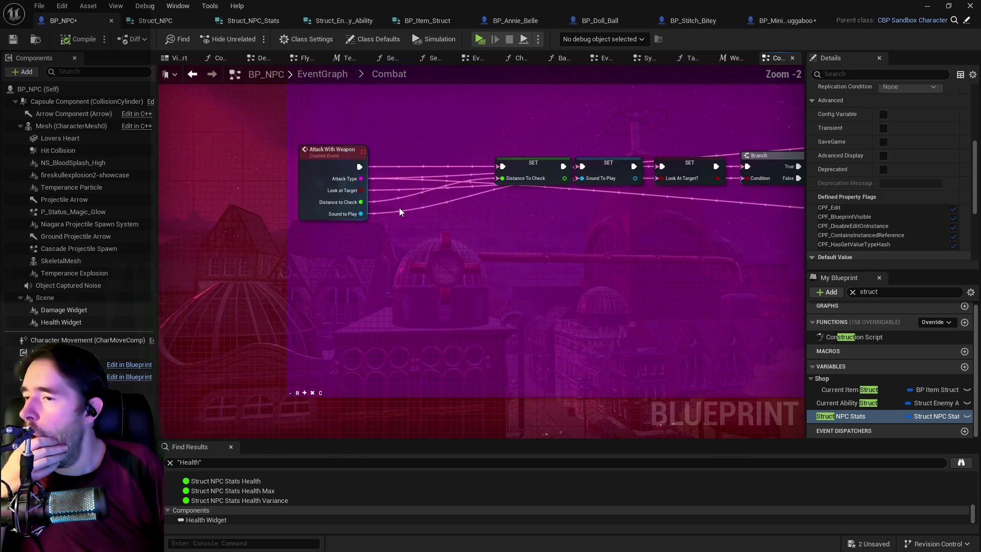
mouse_move(587, 244)
mouse_down()
mouse_move(312, 219)
mouse_move(320, 247)
mouse_move(278, 268)
mouse_move(329, 278)
mouse_move(474, 268)
mouse_move(587, 246)
mouse_move(419, 265)
mouse_up()
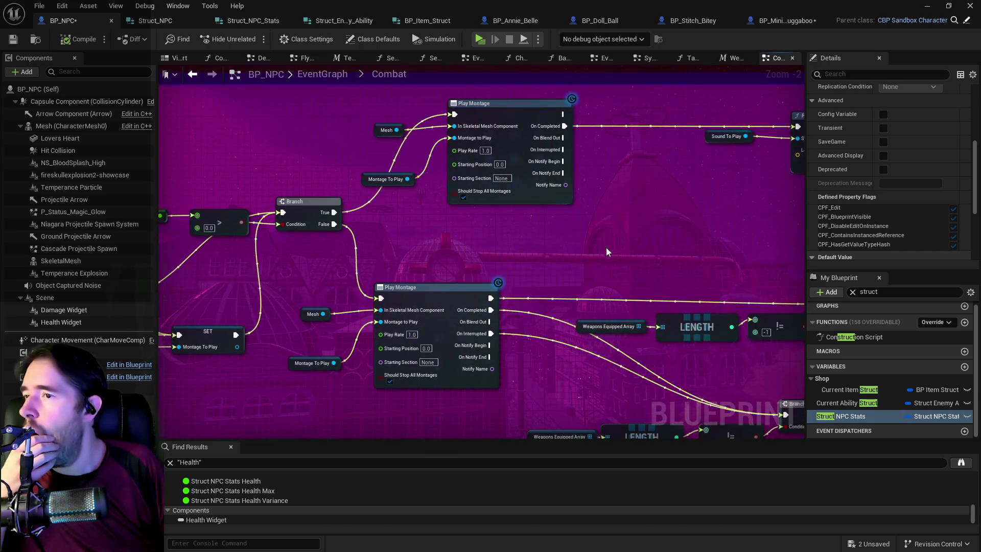
drag(606, 248, 419, 155)
mouse_move(539, 166)
mouse_down()
mouse_move(445, 155)
mouse_move(316, 190)
mouse_move(342, 234)
mouse_up()
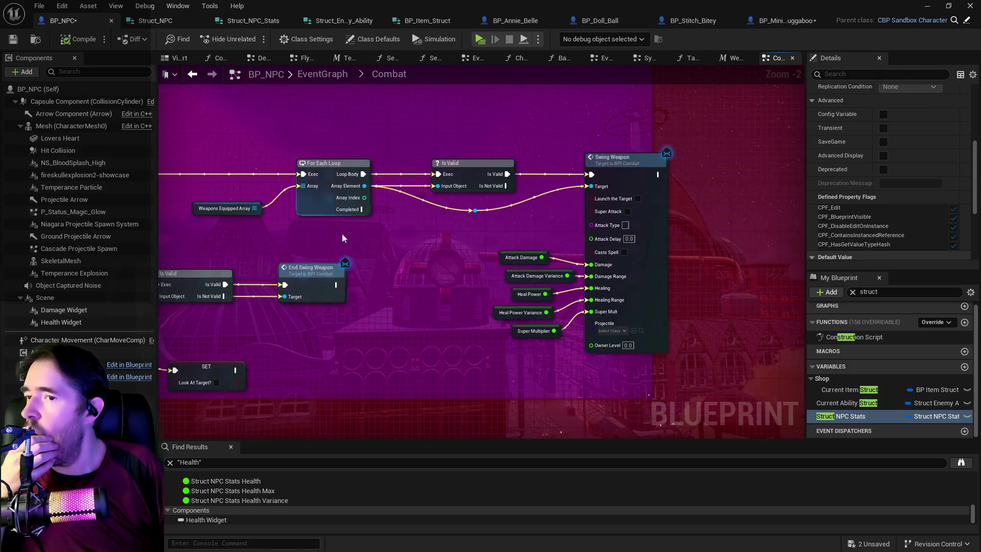
drag(415, 253, 443, 190)
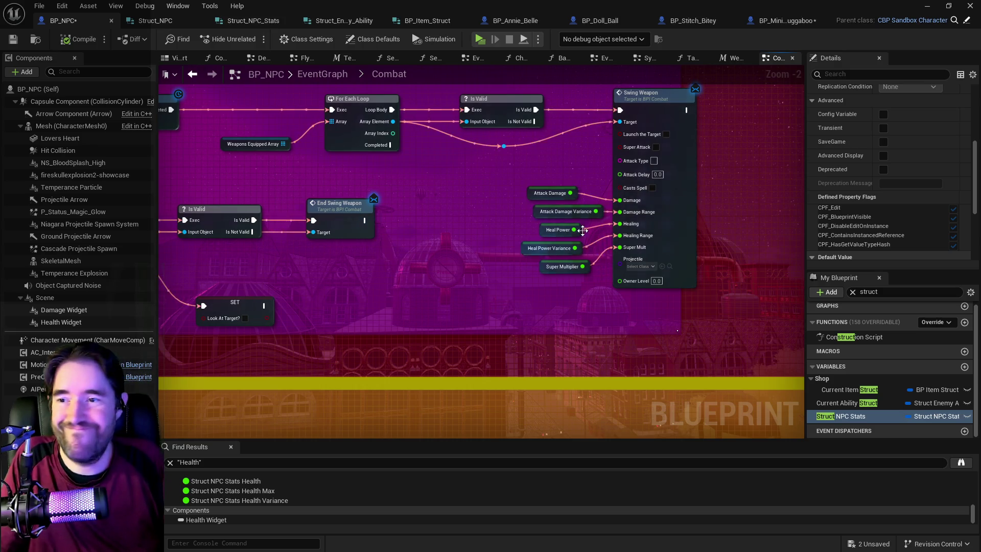
click(777, 21)
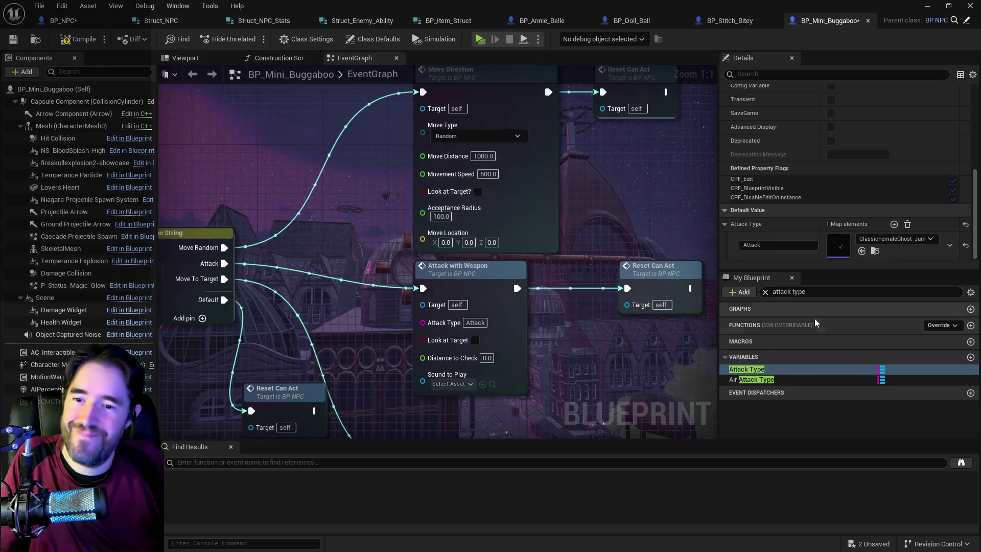
Copy the Attack key from Attack Type and review the Air Attack Type map entries
click(761, 380)
click(750, 369)
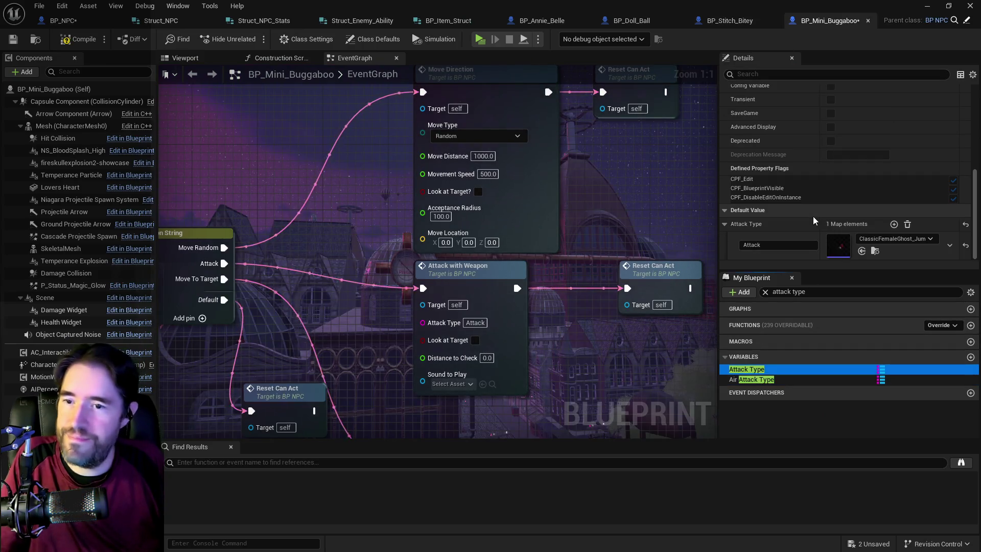
right_click(741, 244)
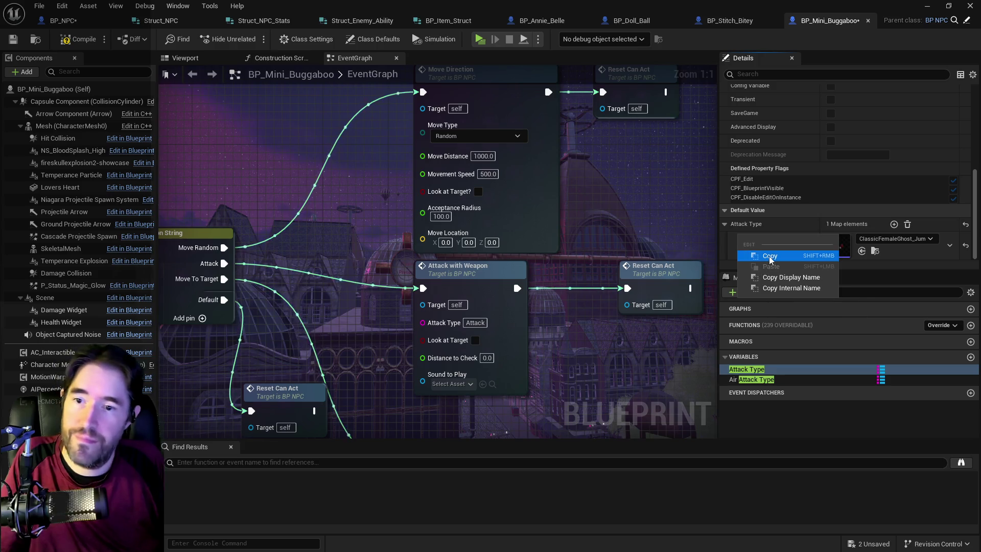
click(769, 258)
click(756, 379)
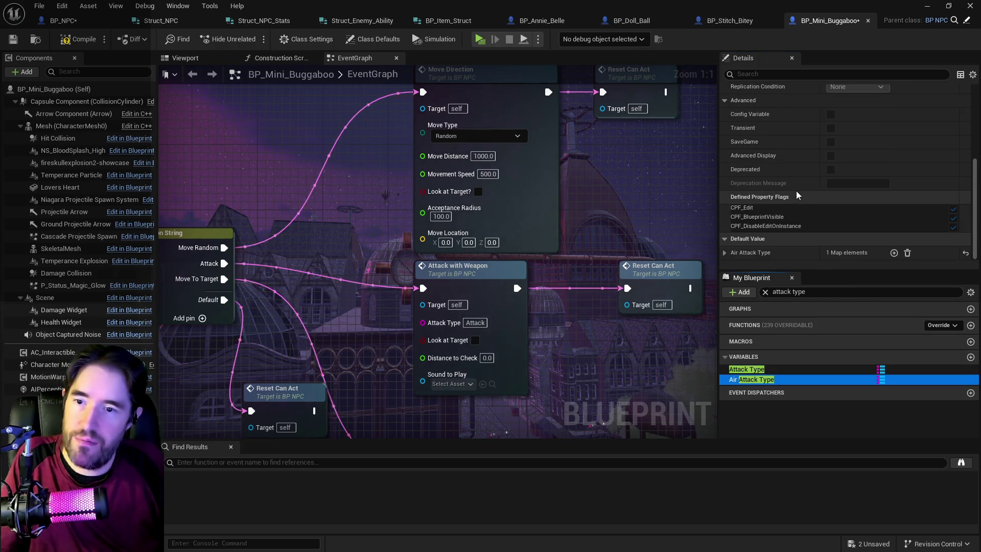
click(732, 256)
click(726, 252)
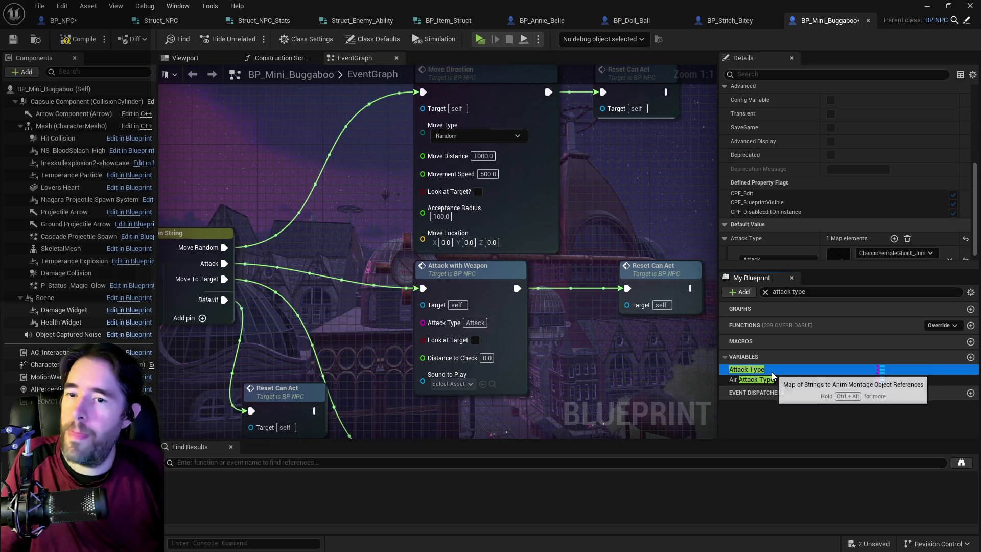
click(755, 369)
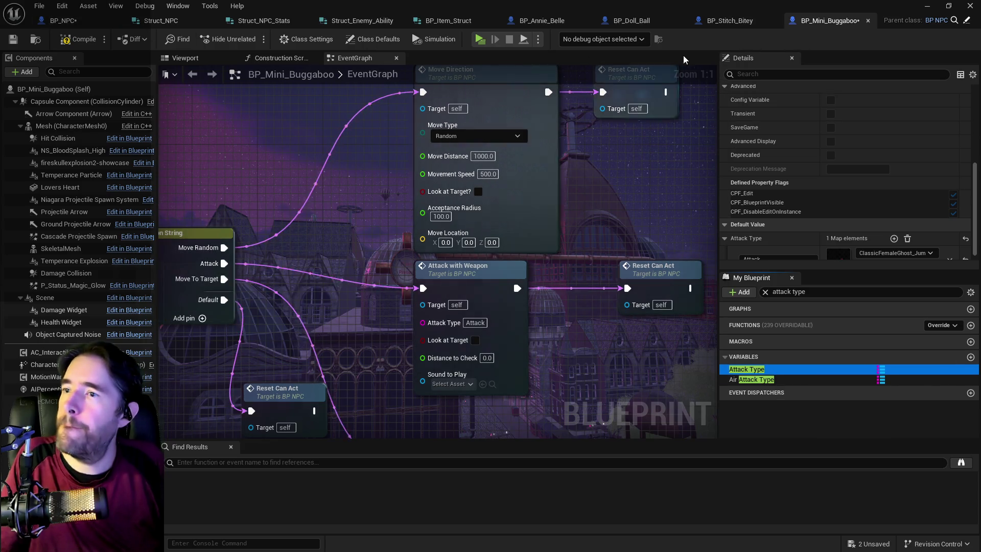
Locate the ClassicFemaleGhost attack animation asset in the Content Browser, then close it
click(764, 73)
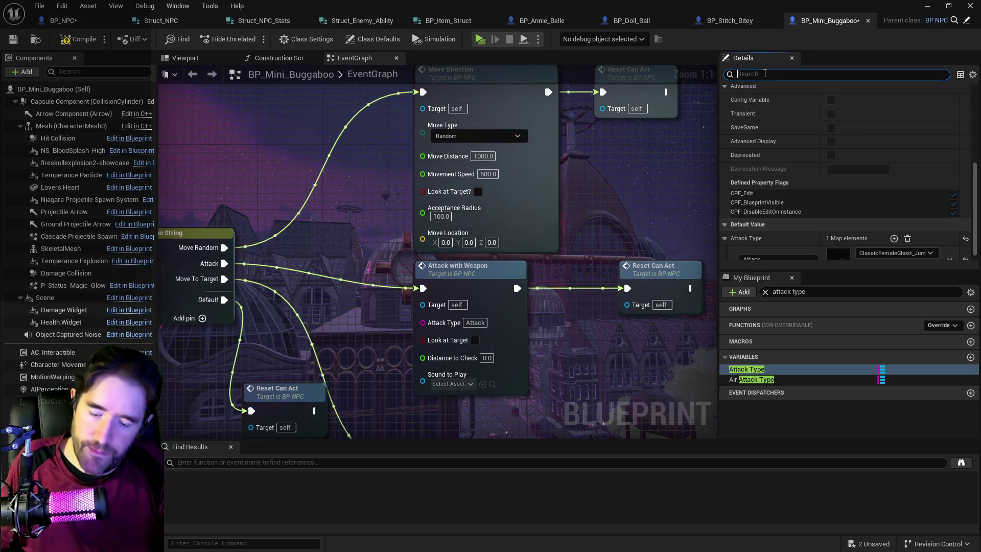
text(stru)
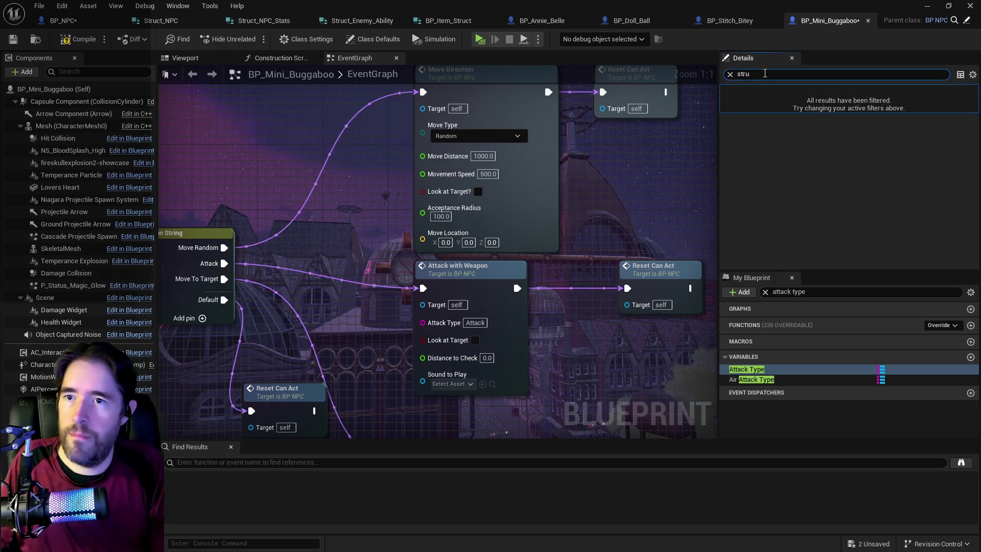
key(BackSpace)
key(BackSpace)
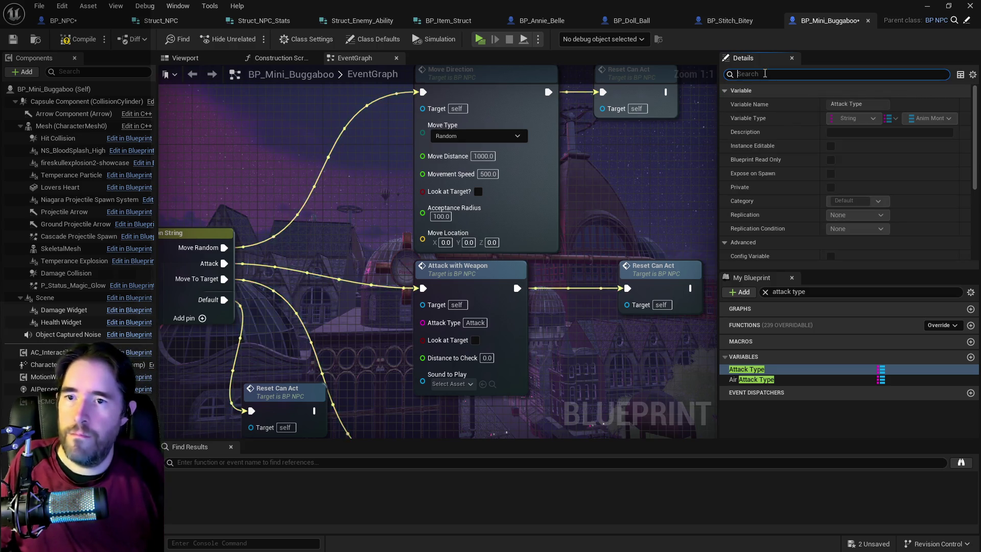
scroll(834, 225, down, 5)
click(875, 250)
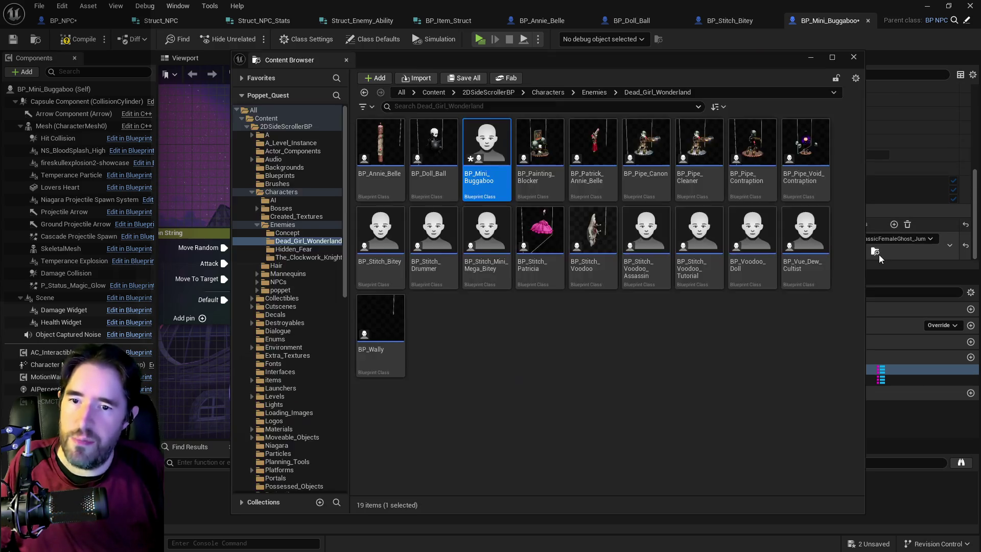
click(852, 57)
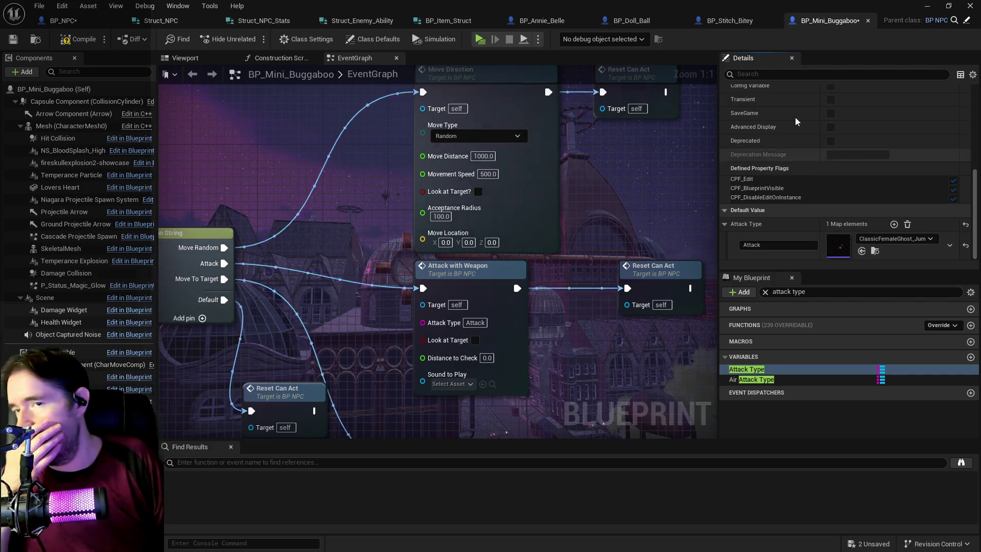
click(814, 295)
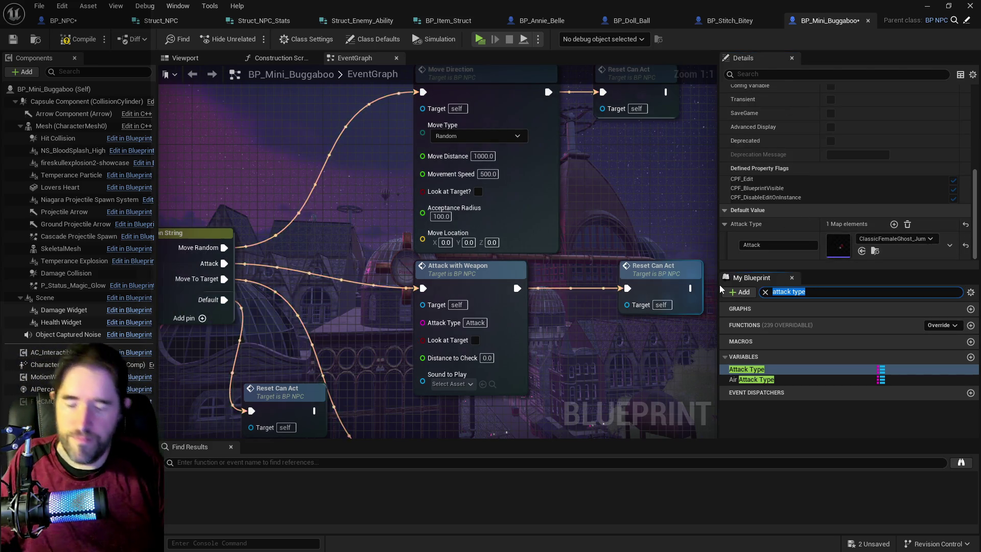
Add an Enemy Abilities entry keyed 'Attack' to the Struct NPC Stats defaults
text(struct)
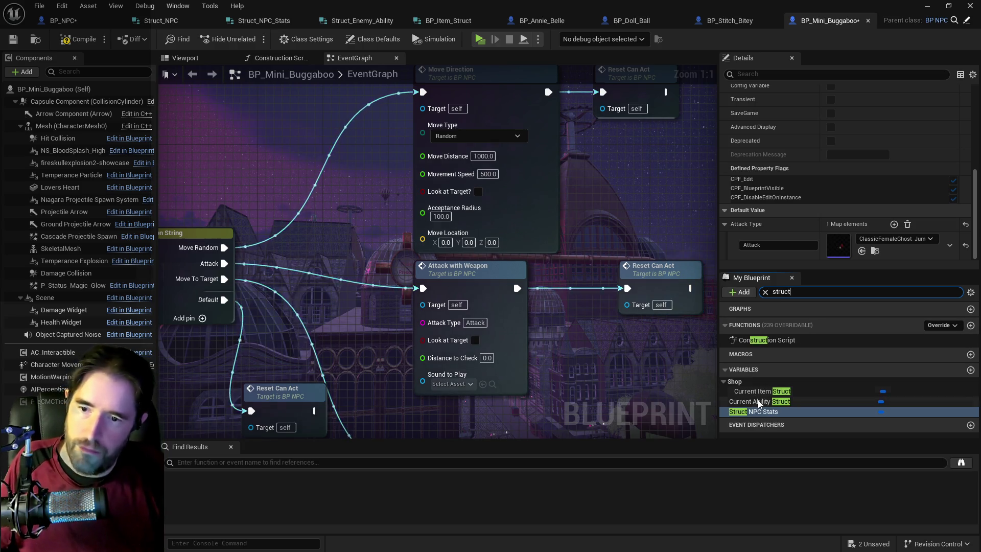
click(756, 411)
scroll(807, 174, down, 2)
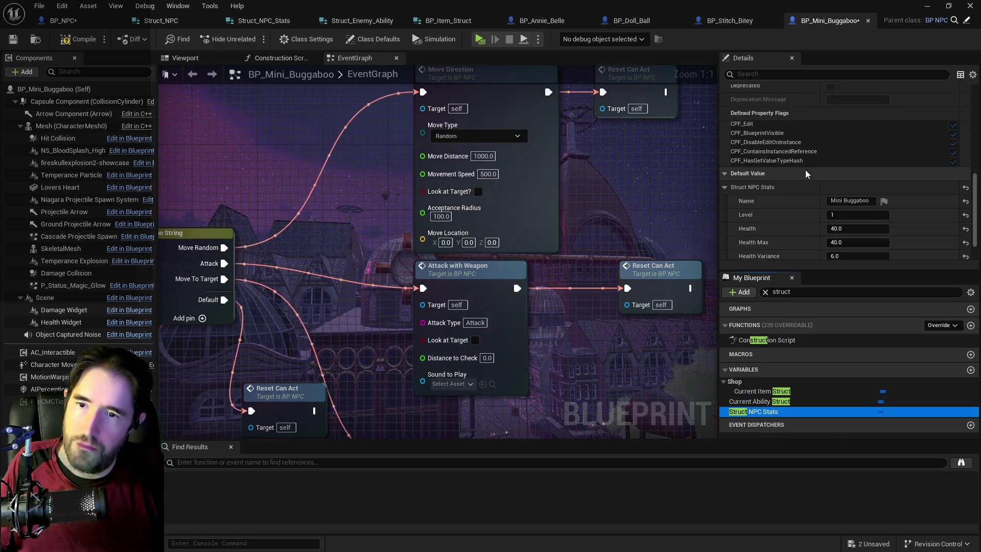
scroll(807, 174, down, 2)
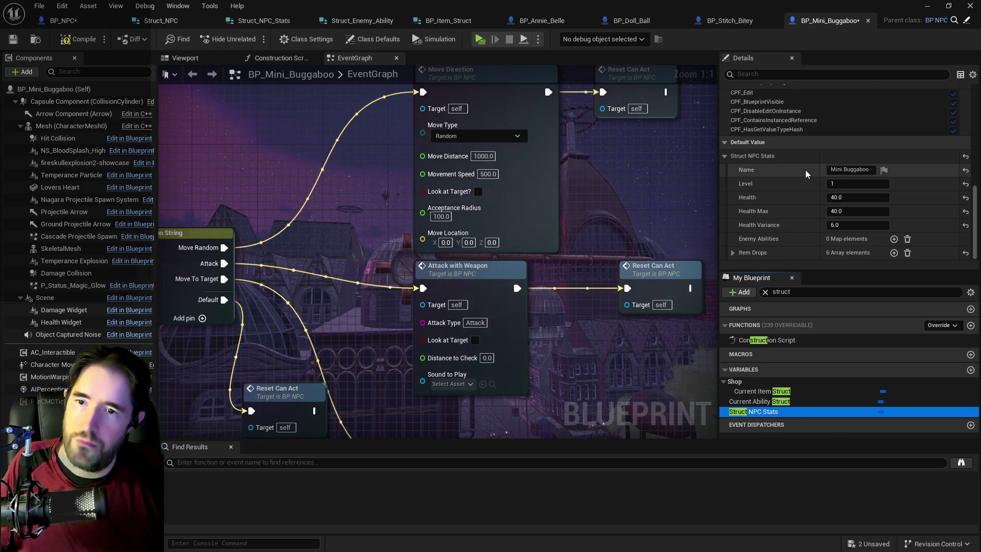
click(893, 239)
text(Attack)
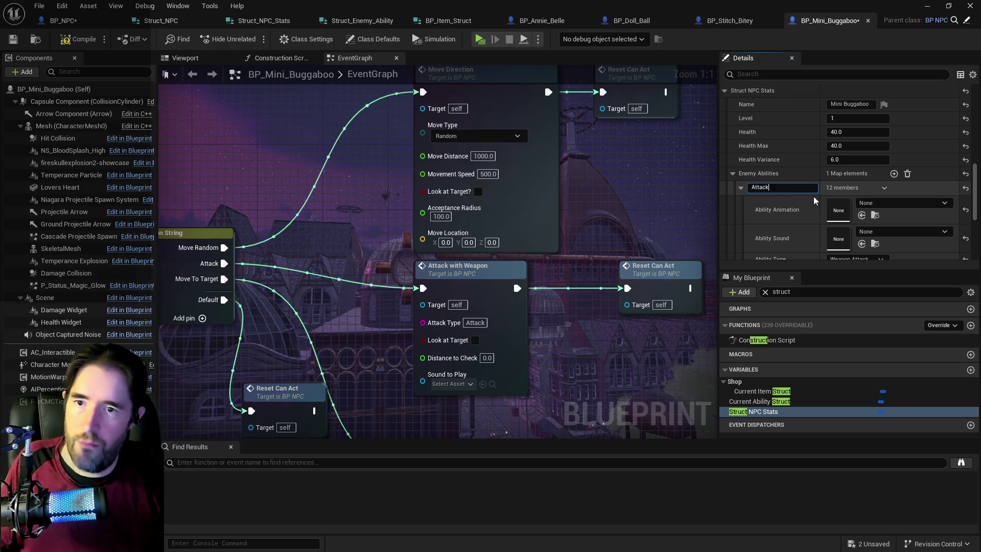
key(Return)
Give Attack the ClassicFemaleGhost_Jumpscare animation and key a second entry 'Air Attack'
click(861, 215)
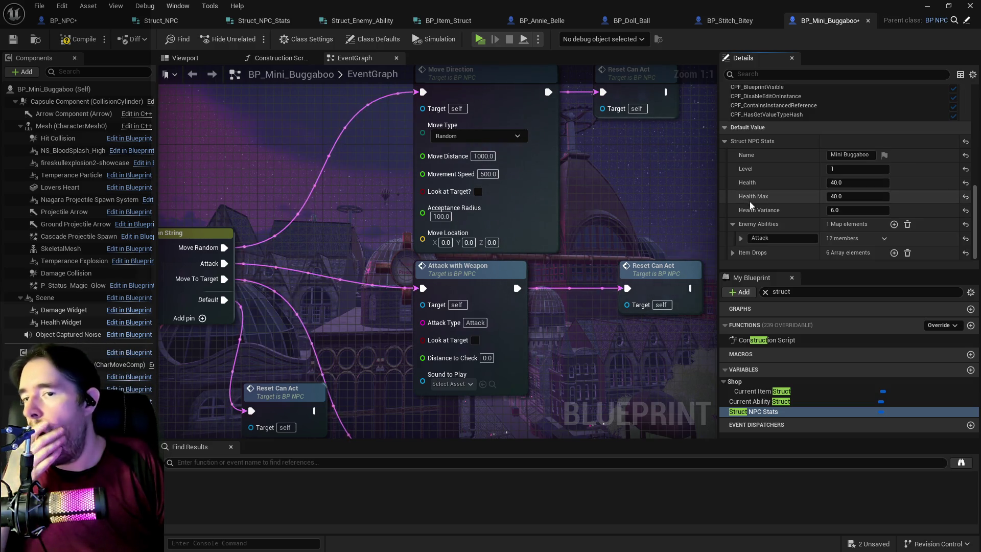
click(741, 238)
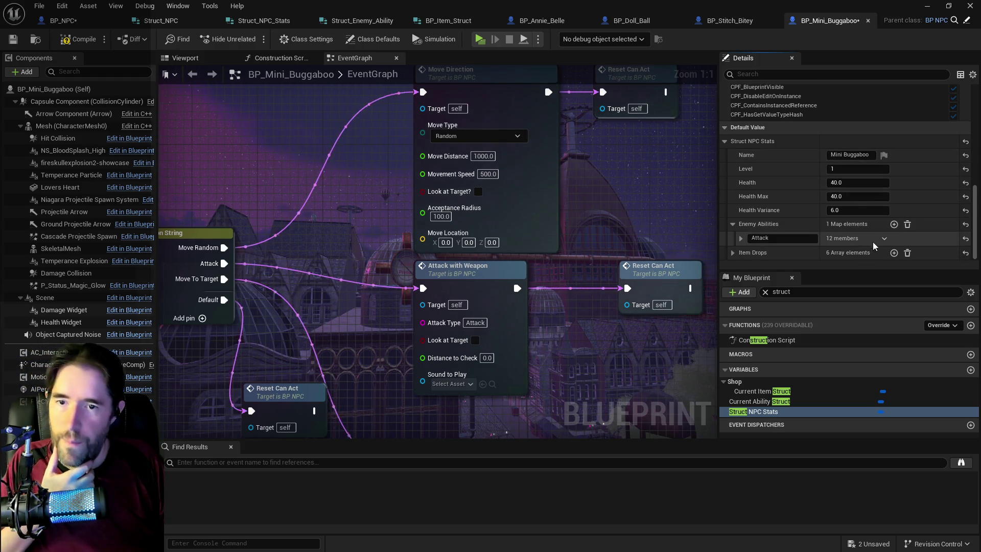
click(773, 235)
text(attack)
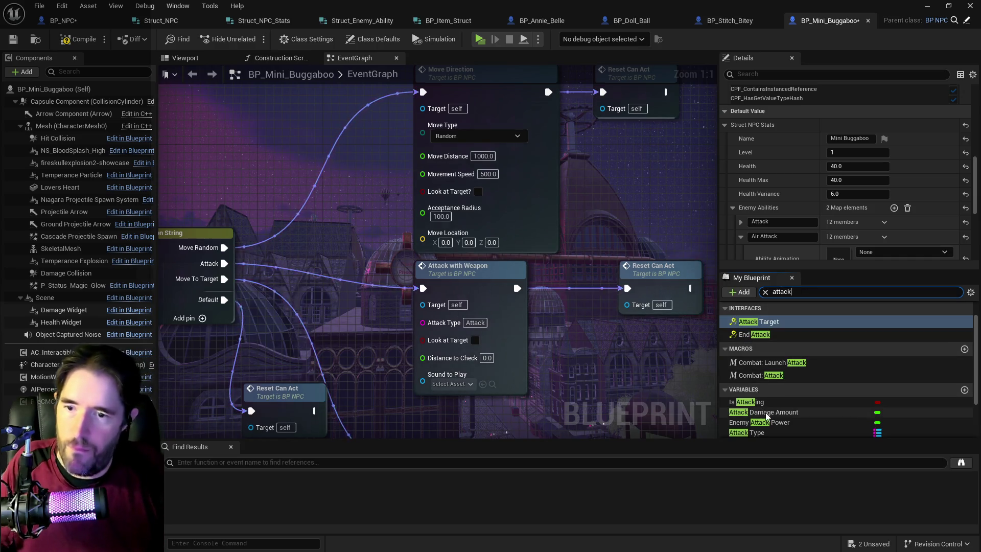
Select the ClassicFemaleGhost_Jumpscare animation asset that Air Attack Type uses
scroll(766, 413, down, 1)
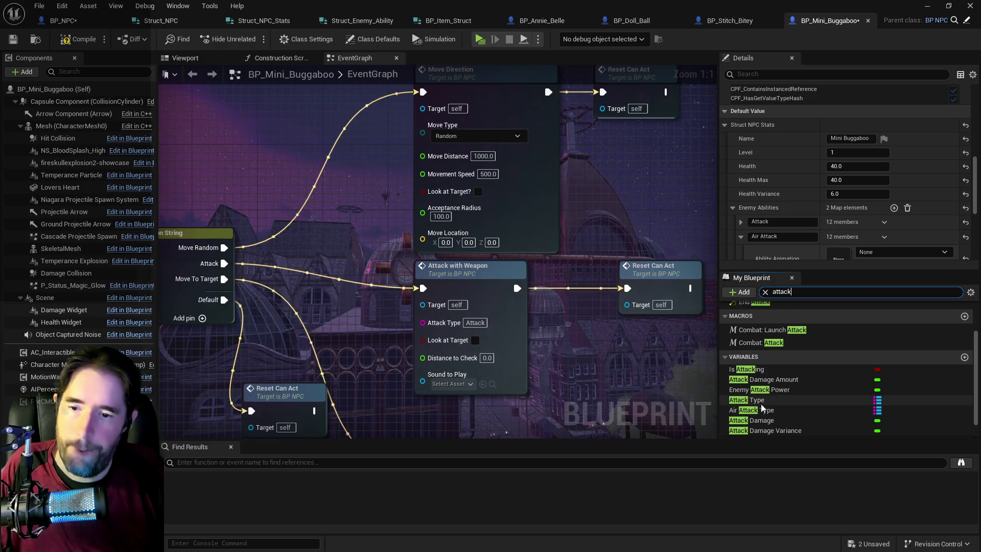
click(756, 409)
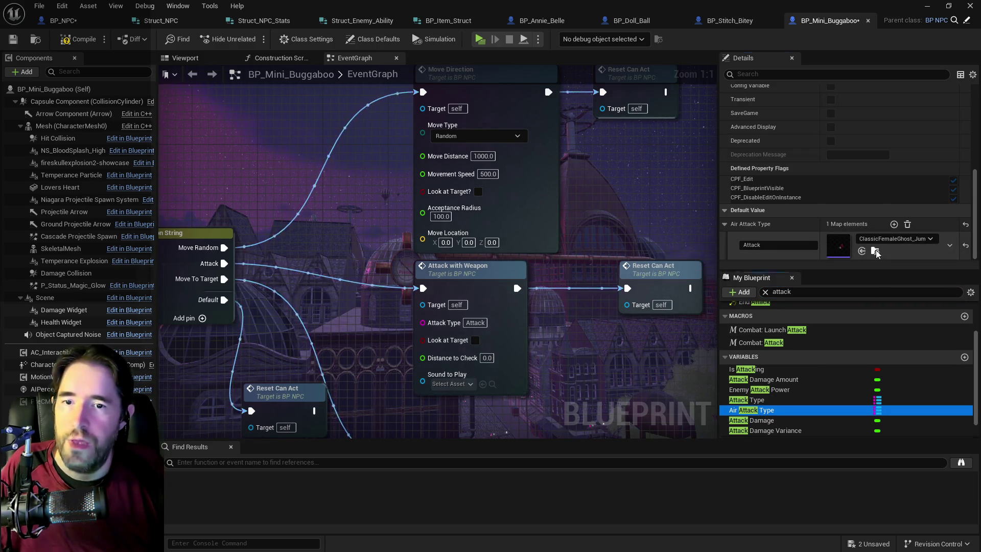
click(838, 254)
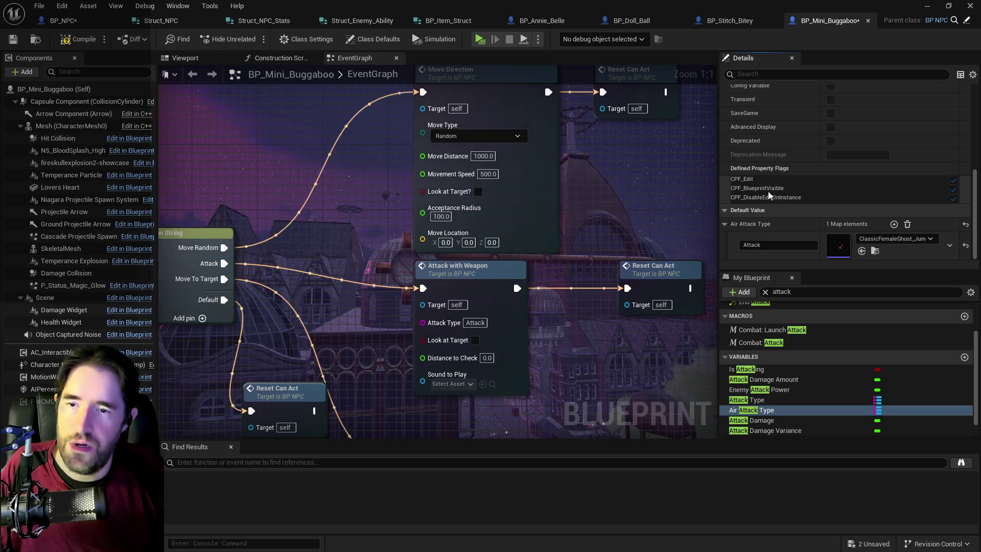
scroll(771, 189, up, 5)
scroll(771, 189, down, 5)
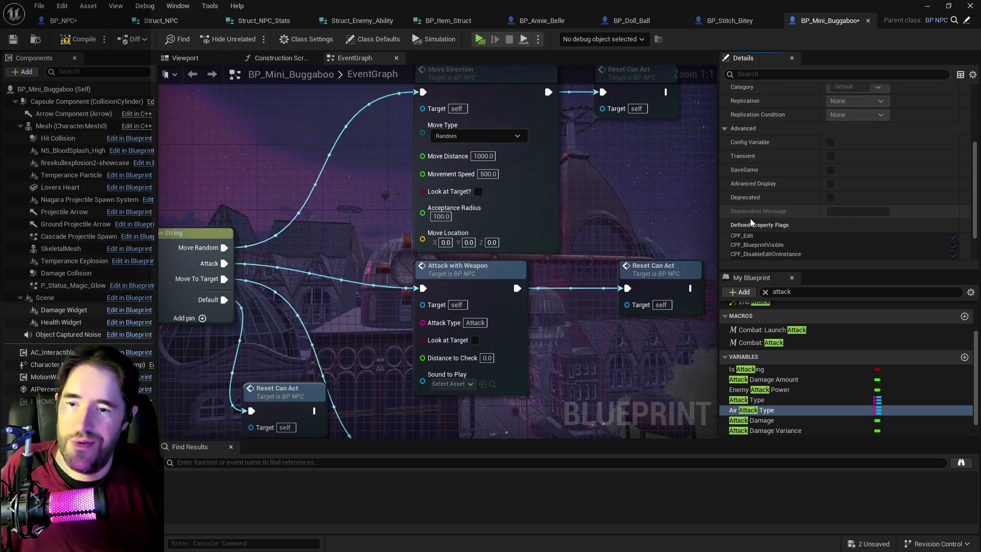
Assign the jumpscare animation to Struct NPC Stats' Air Attack entry, then go back to BP_NPC
click(765, 292)
text(struc)
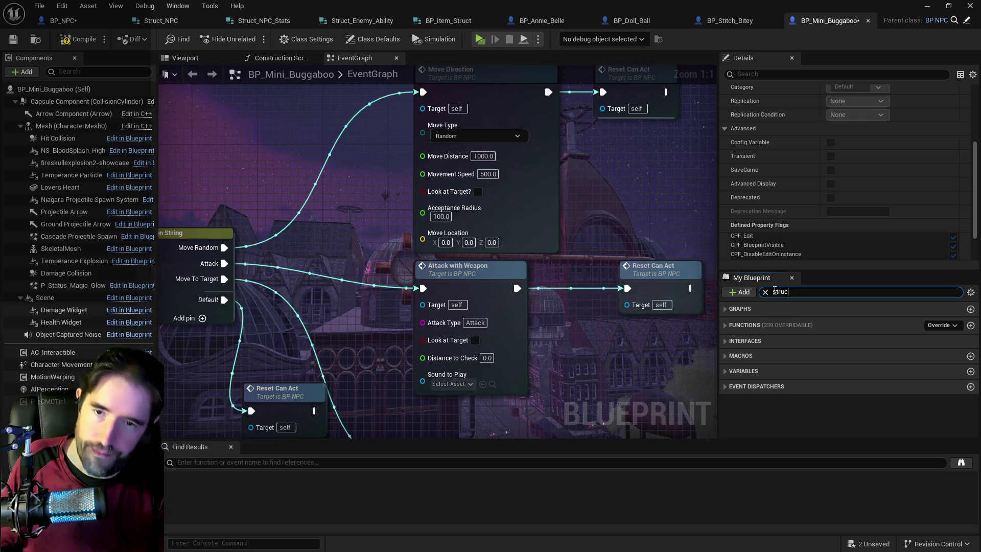
text(t)
click(765, 411)
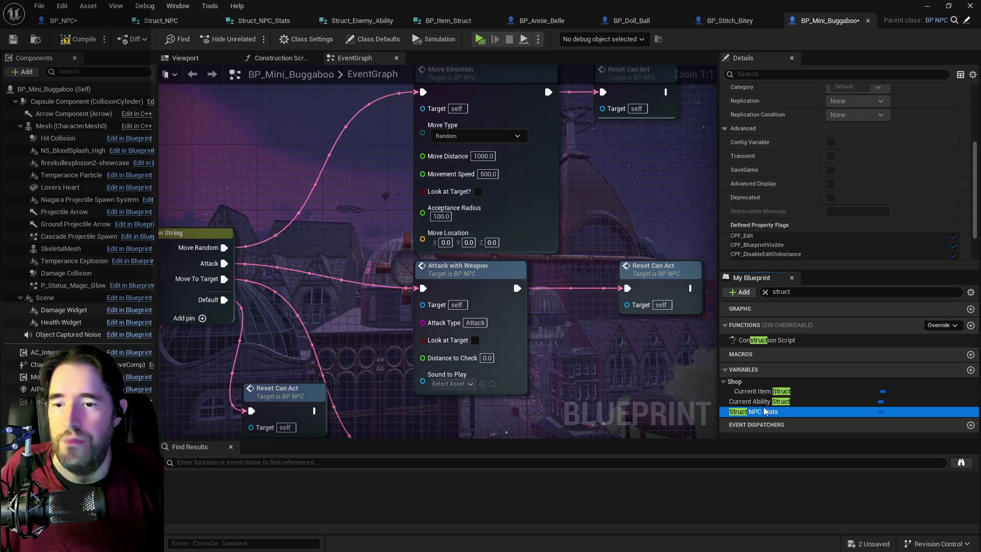
scroll(777, 240, down, 3)
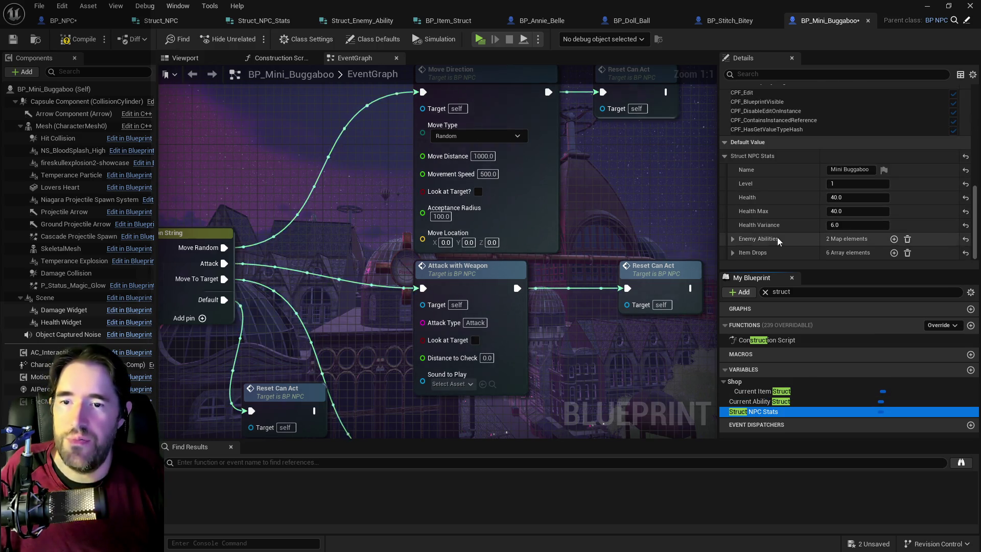
click(732, 238)
scroll(796, 225, down, 1)
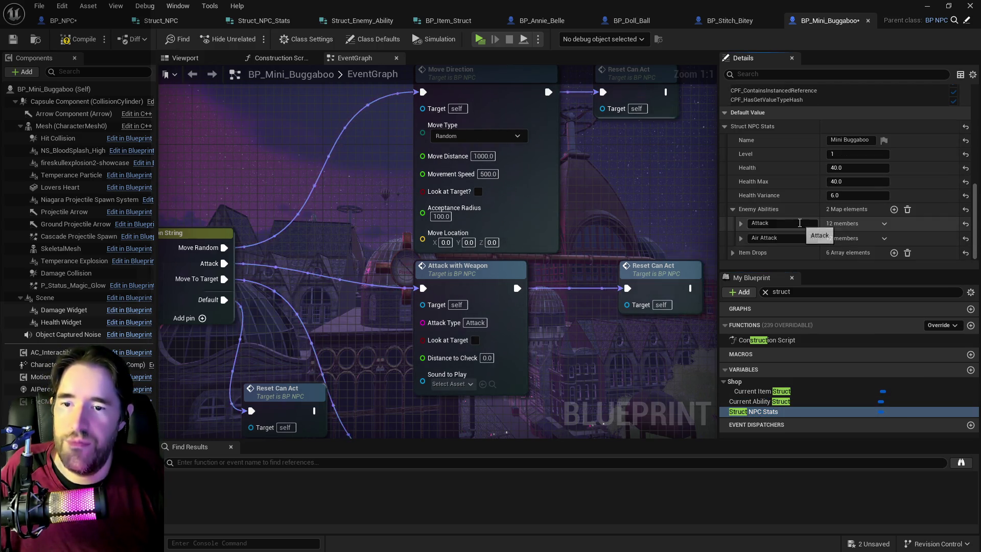
click(740, 238)
scroll(834, 226, down, 2)
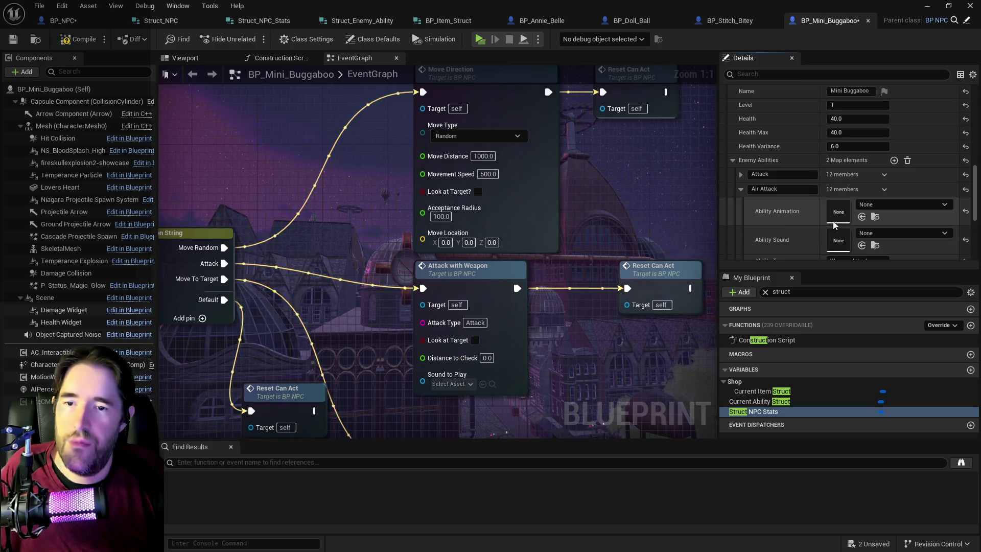
click(861, 217)
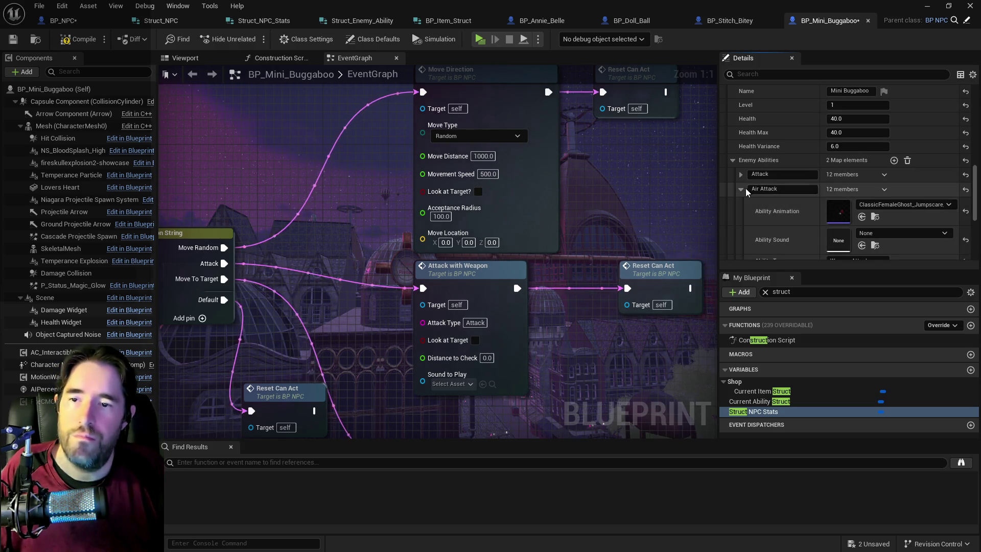
scroll(747, 191, up, 2)
click(60, 20)
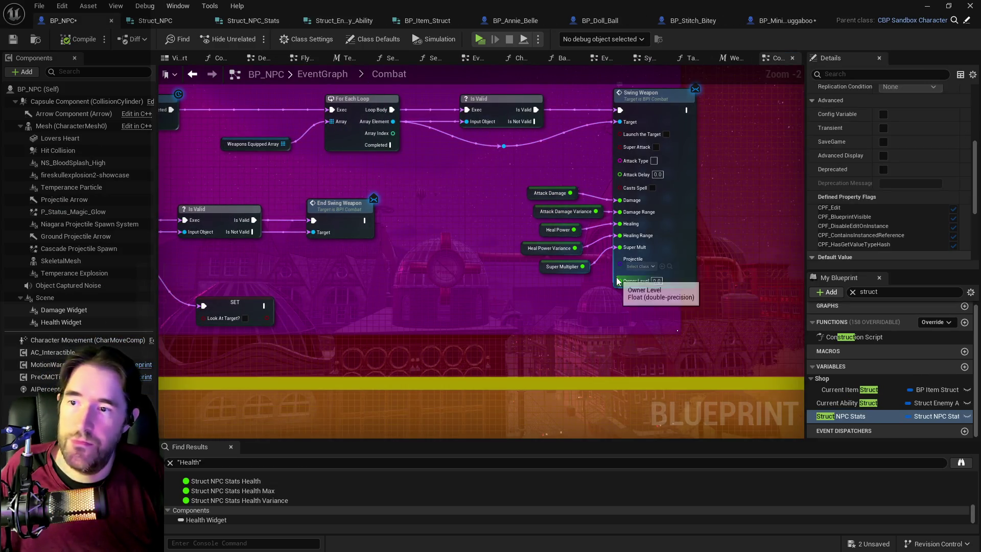
Switch to BP_Mini_Buggaboo, showing its two Enemy Abilities and 6 Item Drops
scroll(581, 211, up, 2)
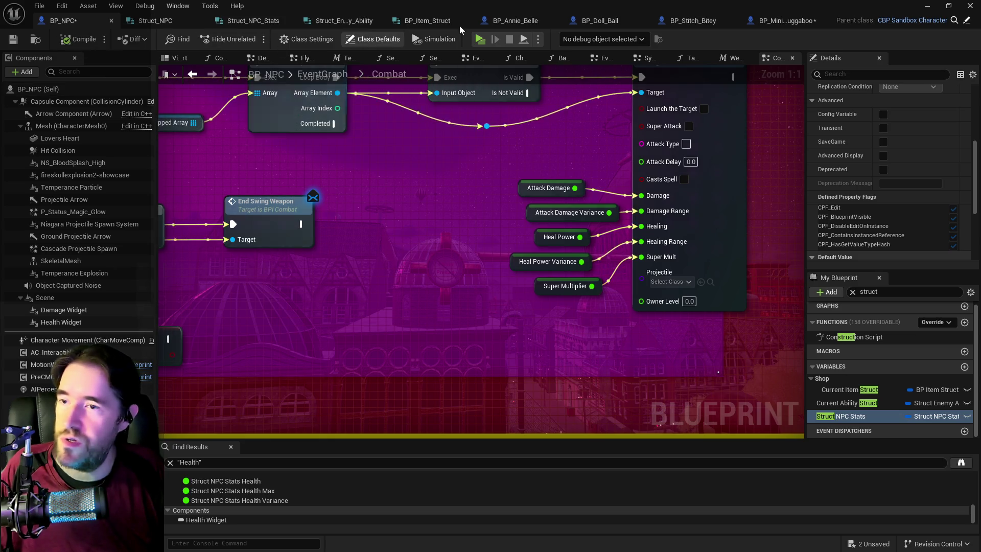
click(761, 22)
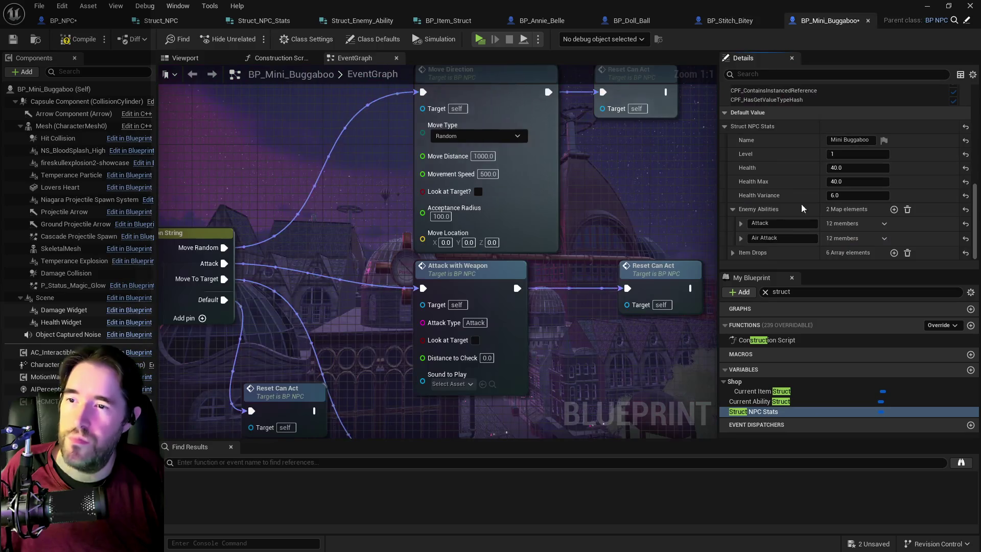
Check the default values of Attack Damage and Attack Damage Variance
text(at)
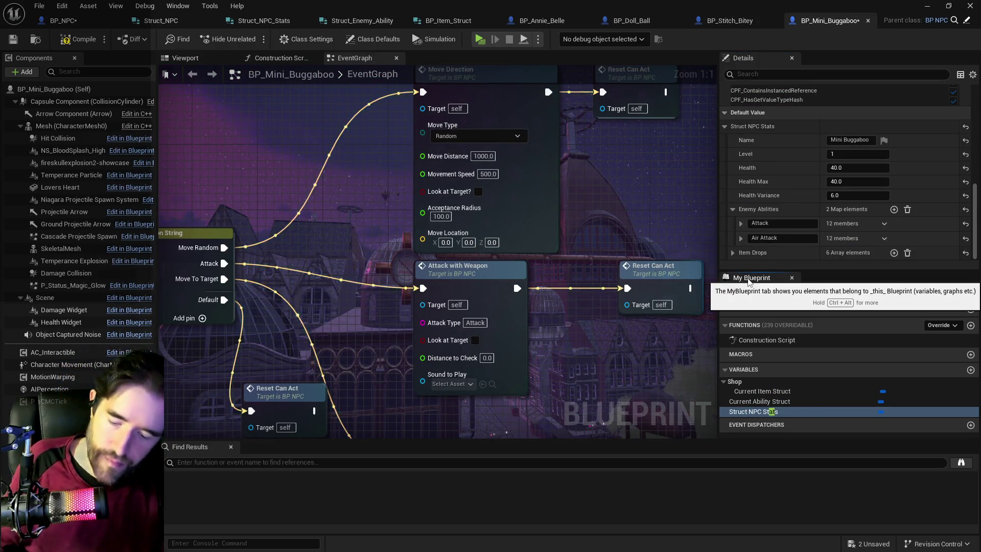
text(tack damage)
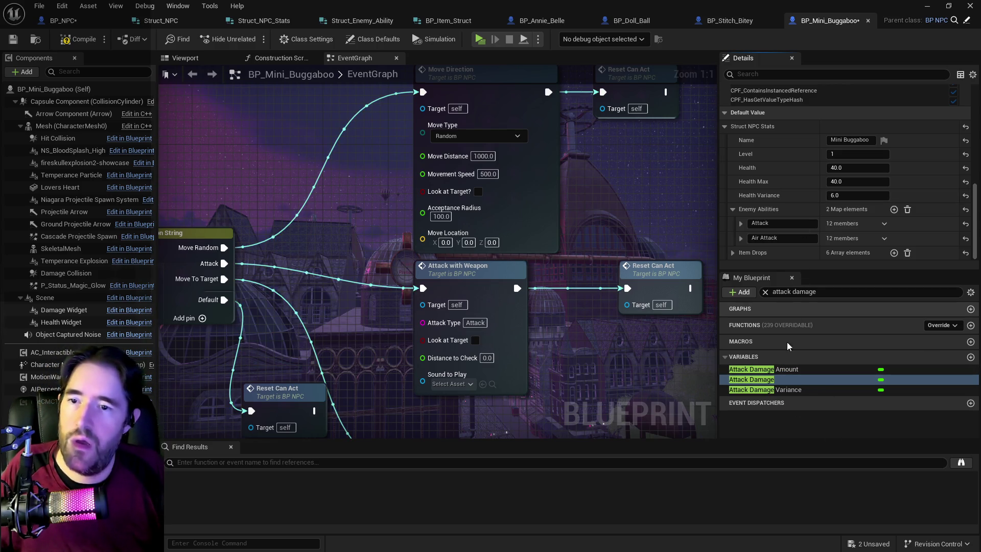
click(786, 379)
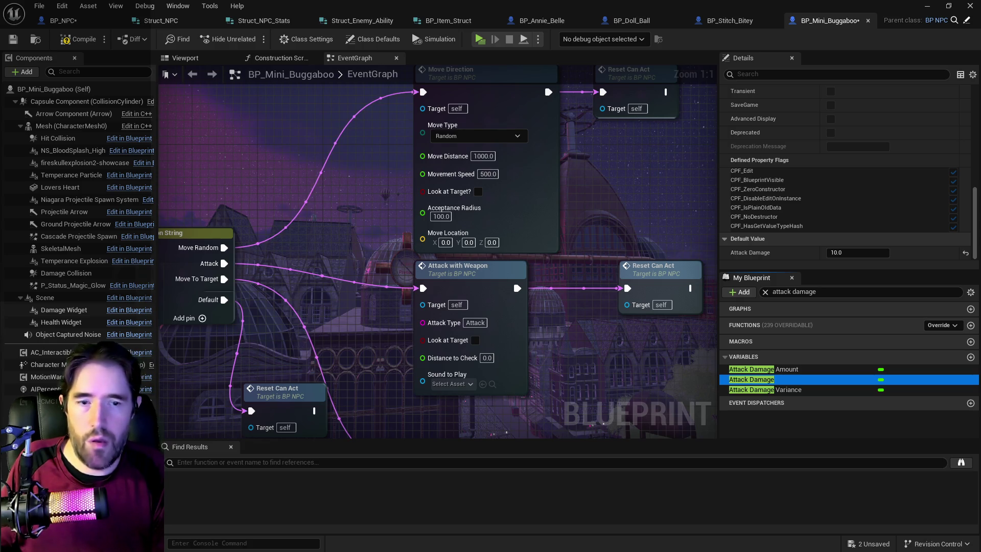
click(776, 390)
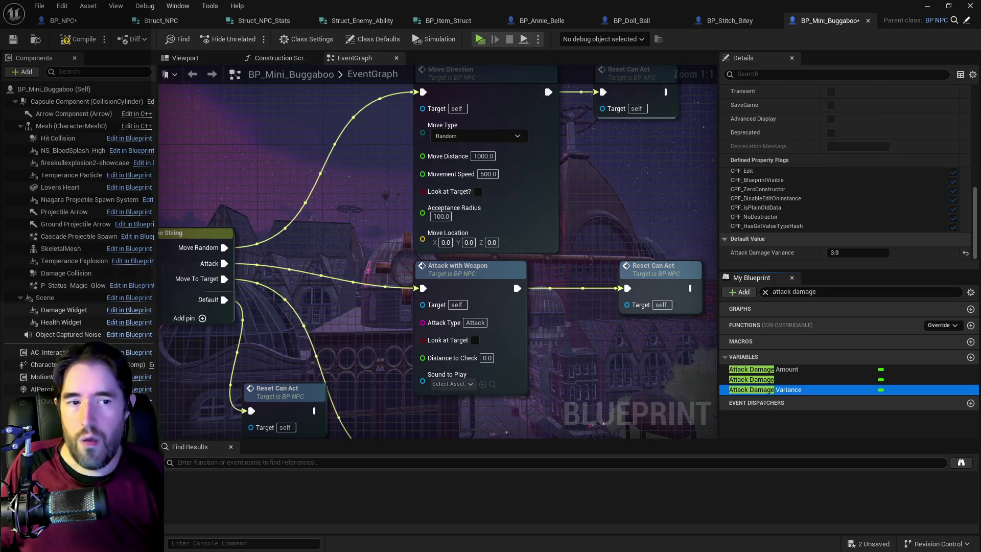
Look up the Healing Amount and Heal Power Variance default values
click(824, 291)
text(healing)
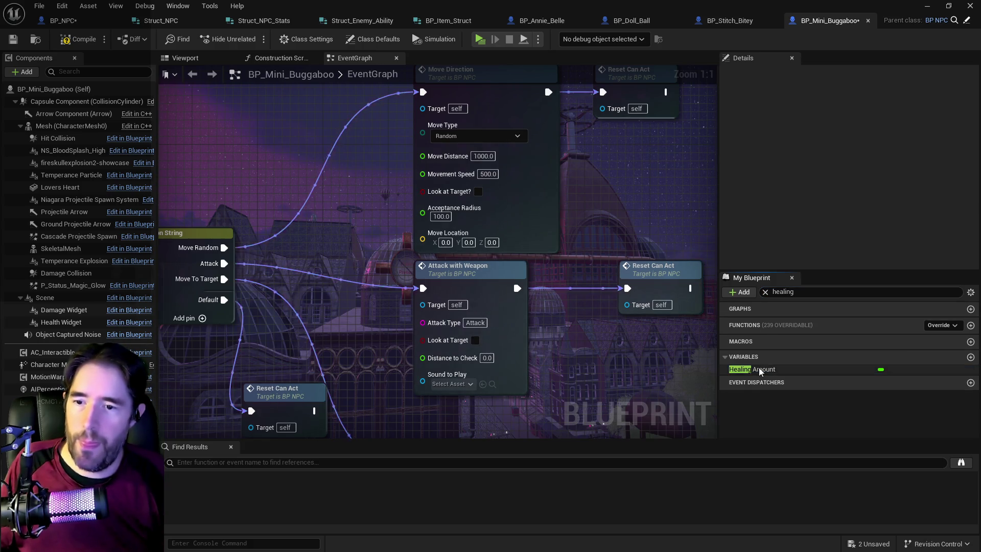
key(Return)
key(ctrl+a)
text(vari)
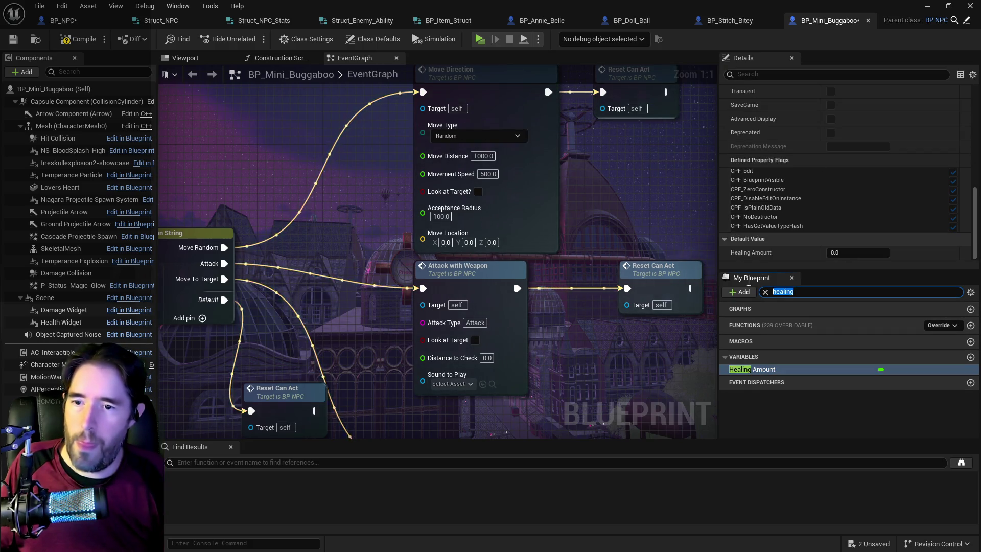
text(ance)
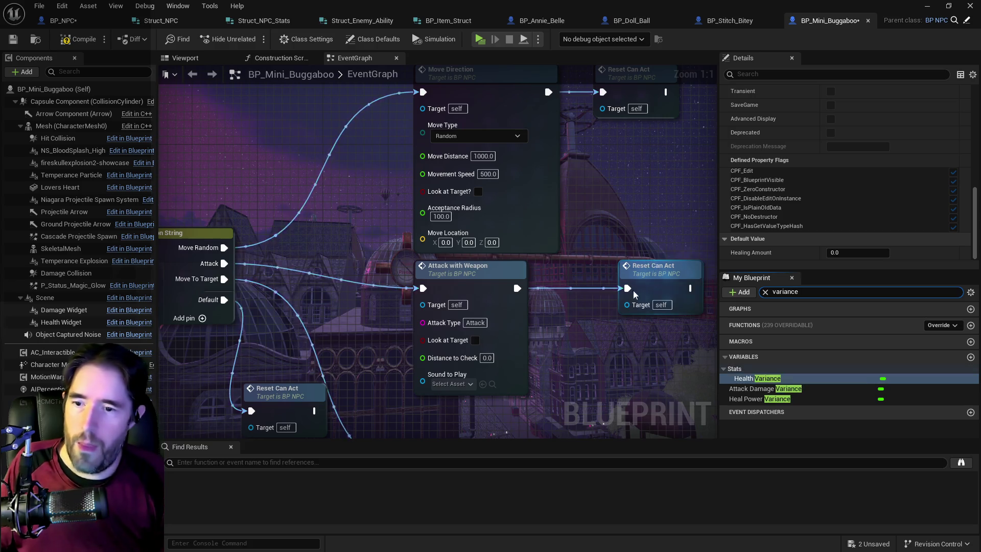
click(742, 399)
scroll(817, 168, down, 2)
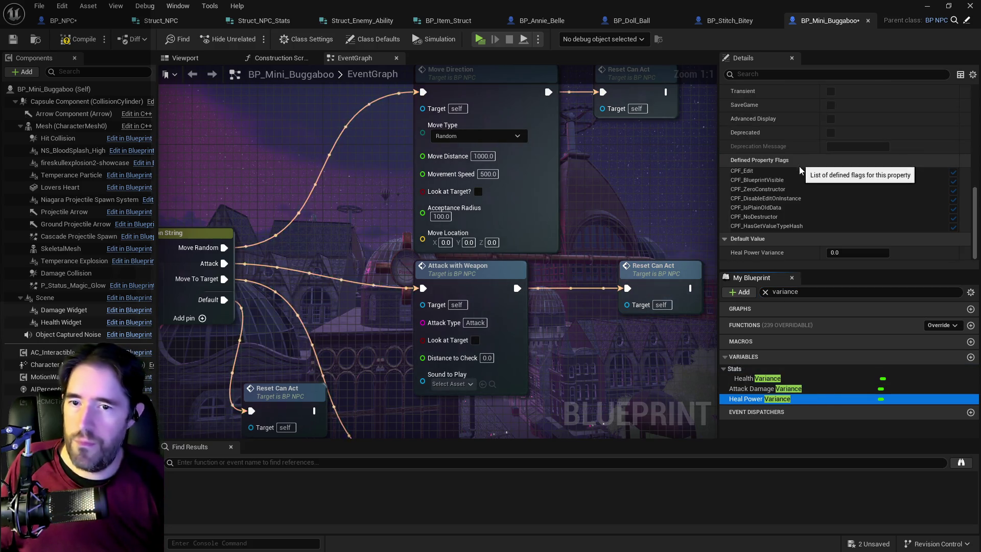
click(798, 293)
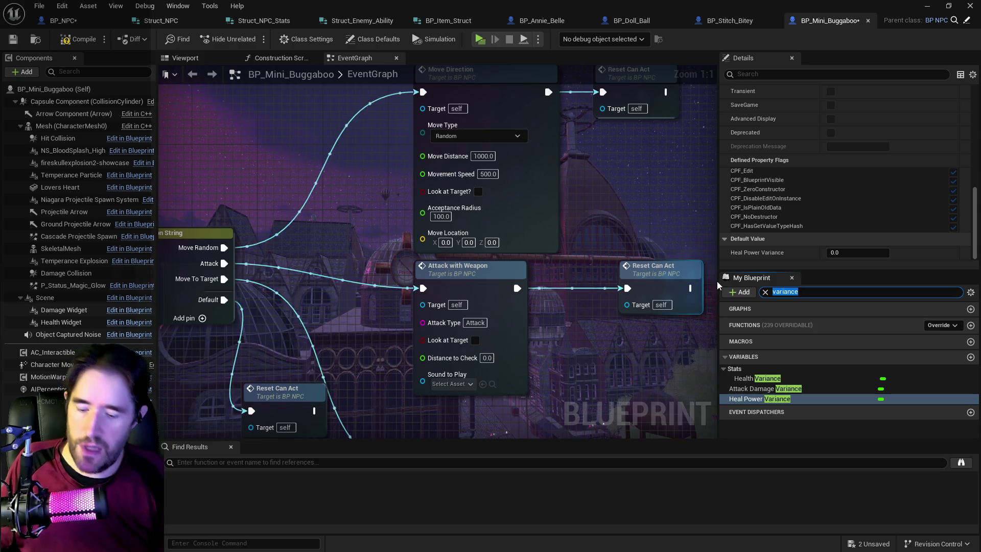
Compare with BP_NPC, then check Heal Power's 0.0 default and search for Super Multiplier
click(58, 21)
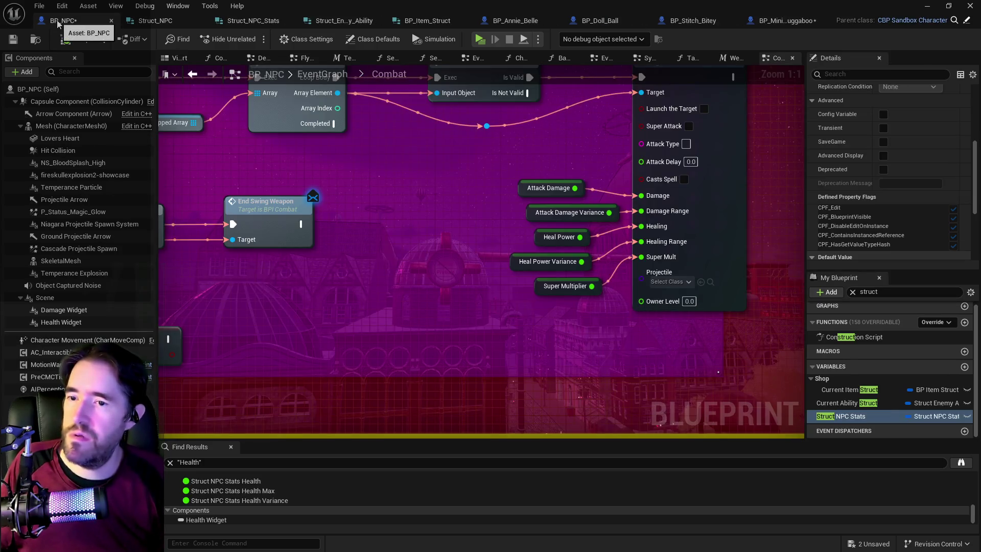
click(807, 20)
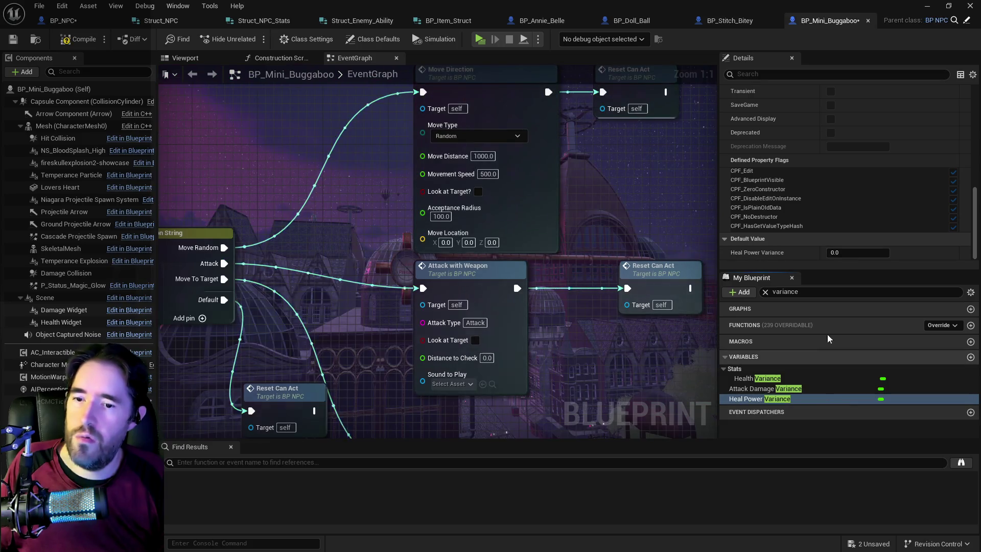
text(heal po)
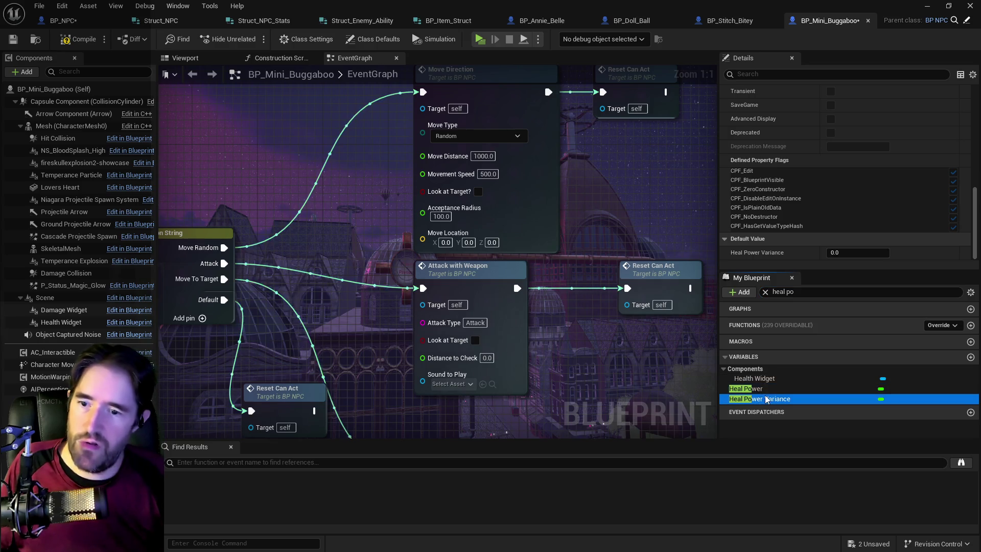
click(761, 381)
click(761, 389)
scroll(823, 232, down, 5)
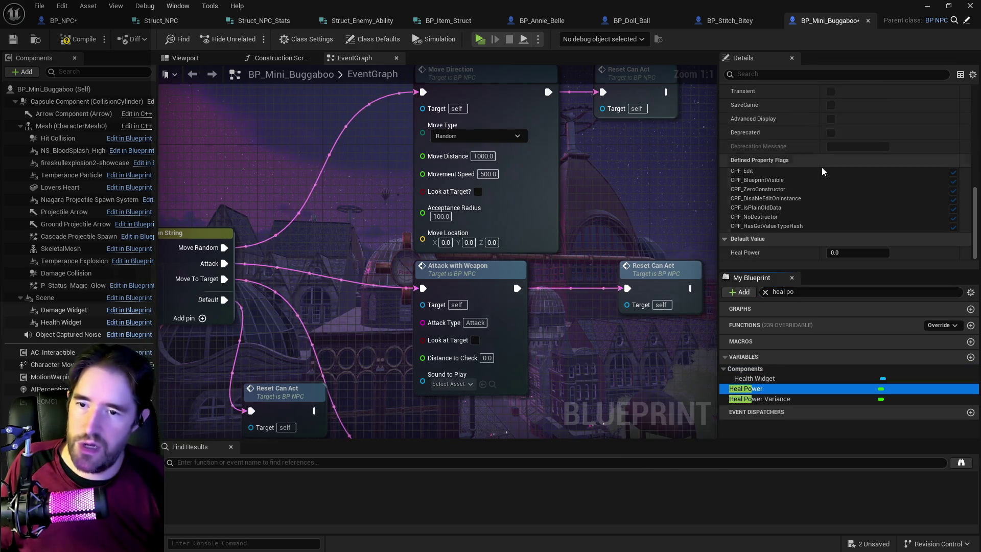
text(sup)
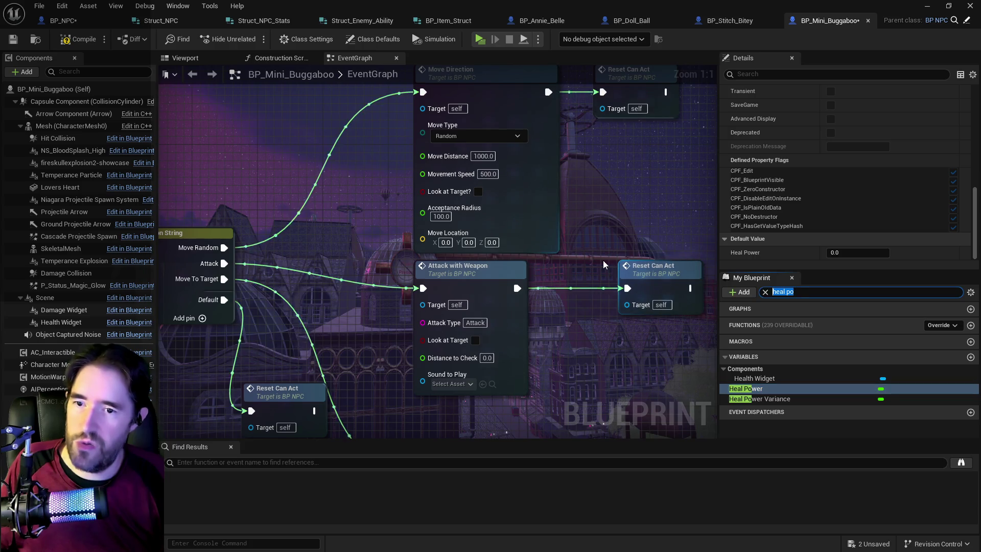
text(er mul)
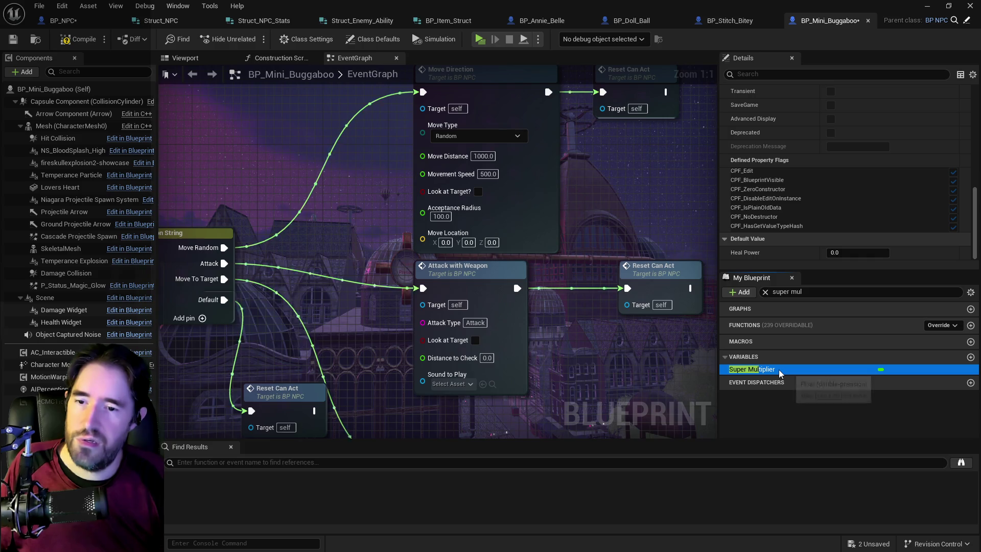
scroll(786, 231, up, 1)
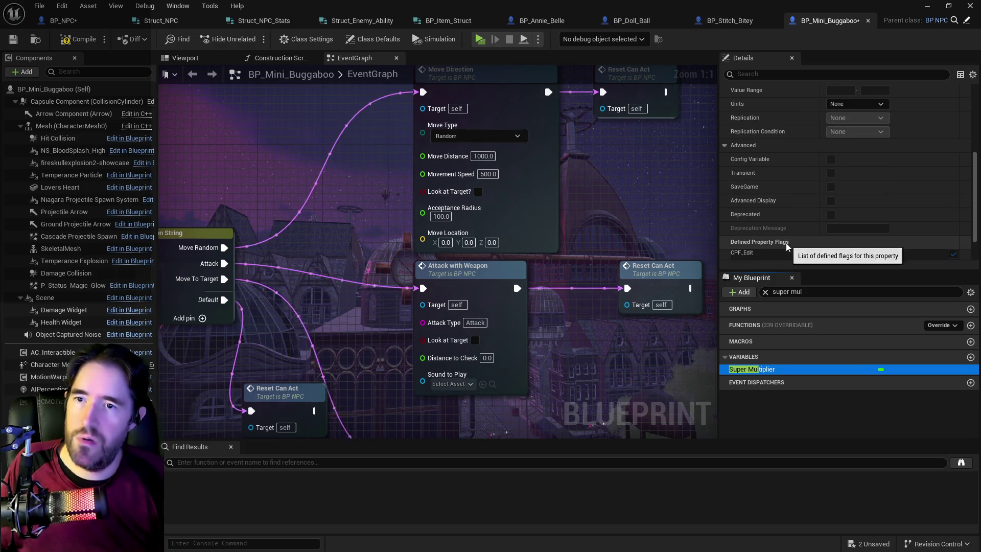
Inspect the Super Multiplier variable's details
click(764, 292)
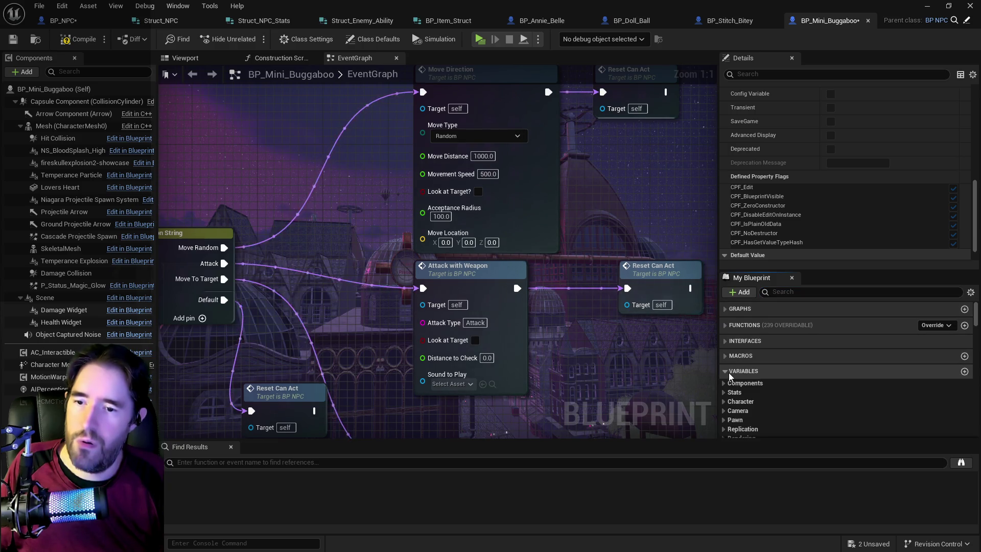
scroll(786, 405, down, 10)
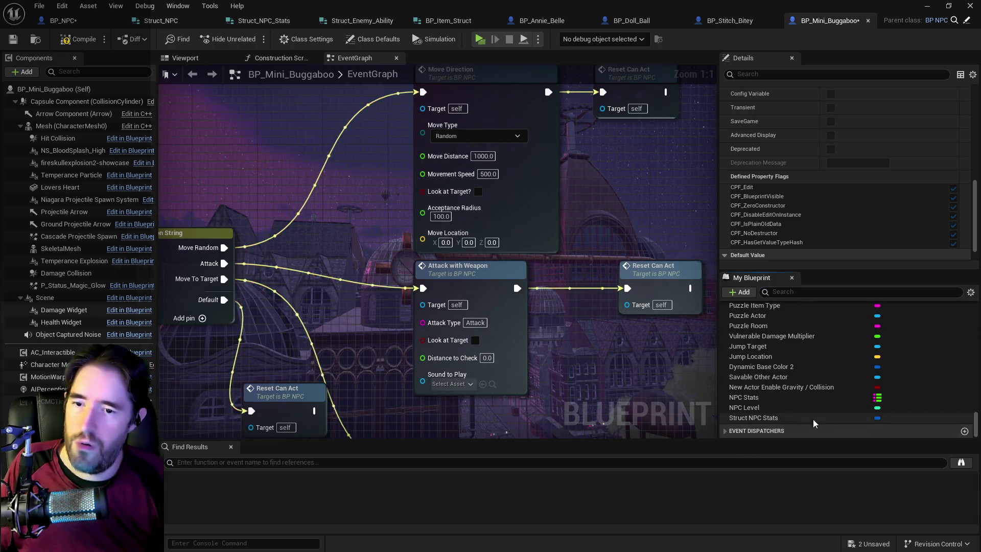
scroll(787, 404, up, 5)
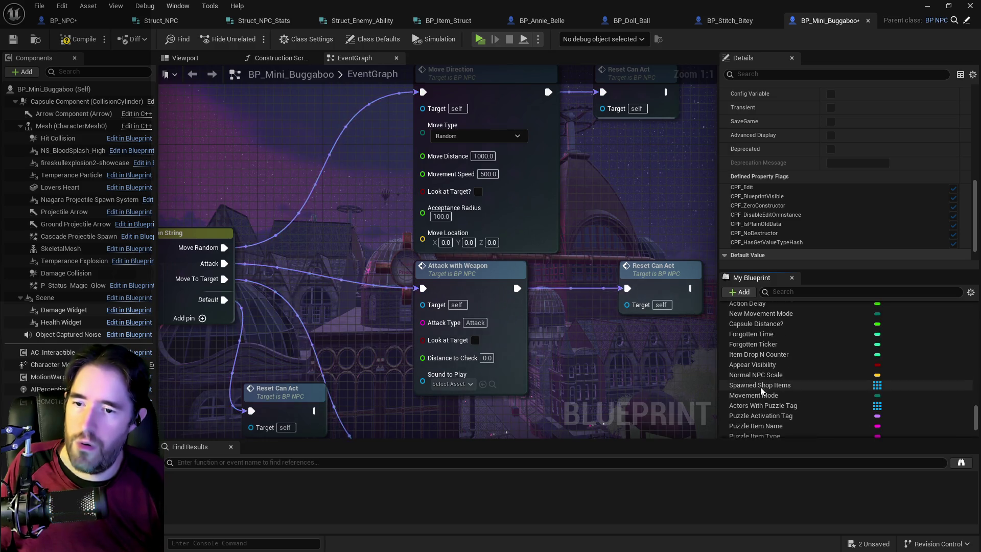
scroll(767, 363, up, 3)
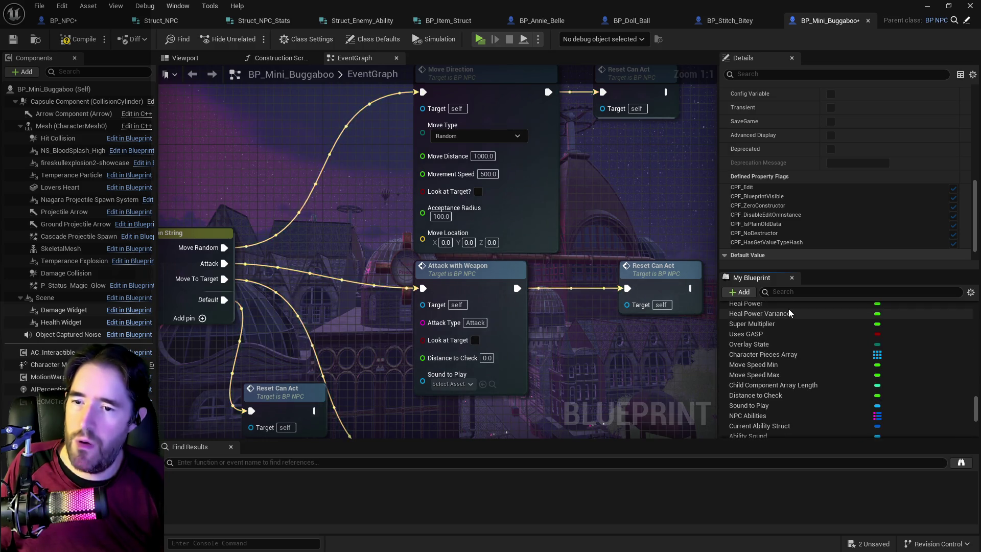
click(773, 324)
scroll(766, 204, down, 1)
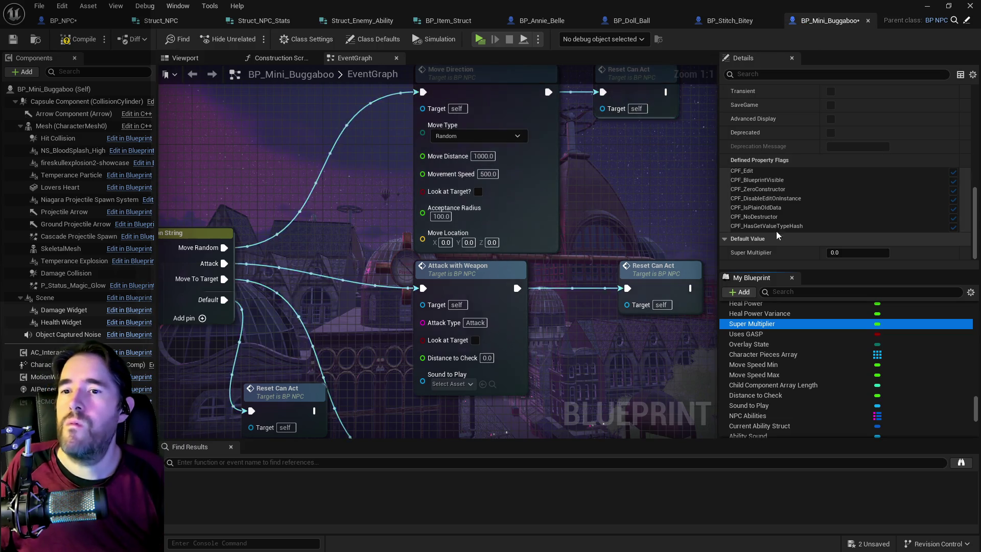
Enter 10.0 as Attack Damage for the Attack ability in Struct NPC Stats
click(801, 292)
text(struct)
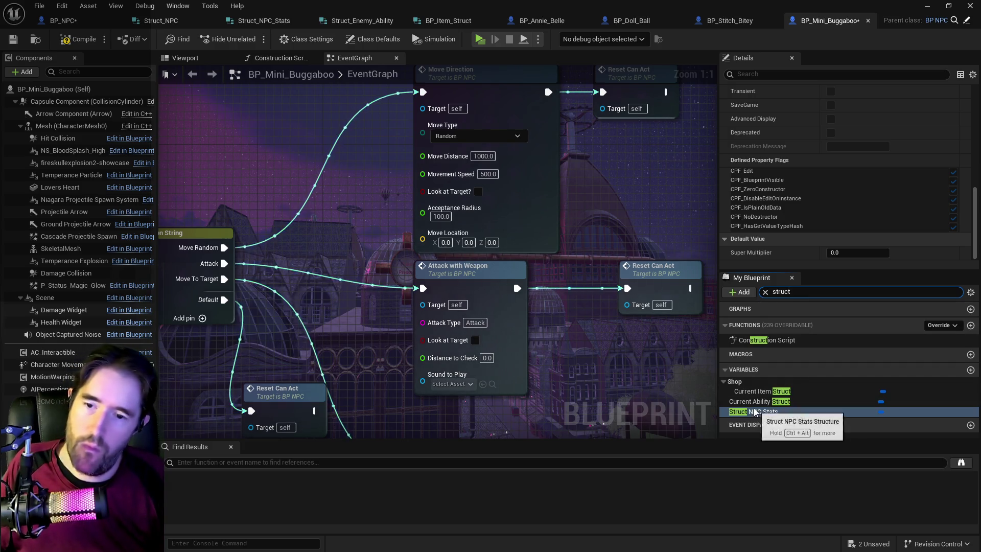
click(776, 411)
scroll(797, 214, down, 3)
scroll(787, 202, down, 2)
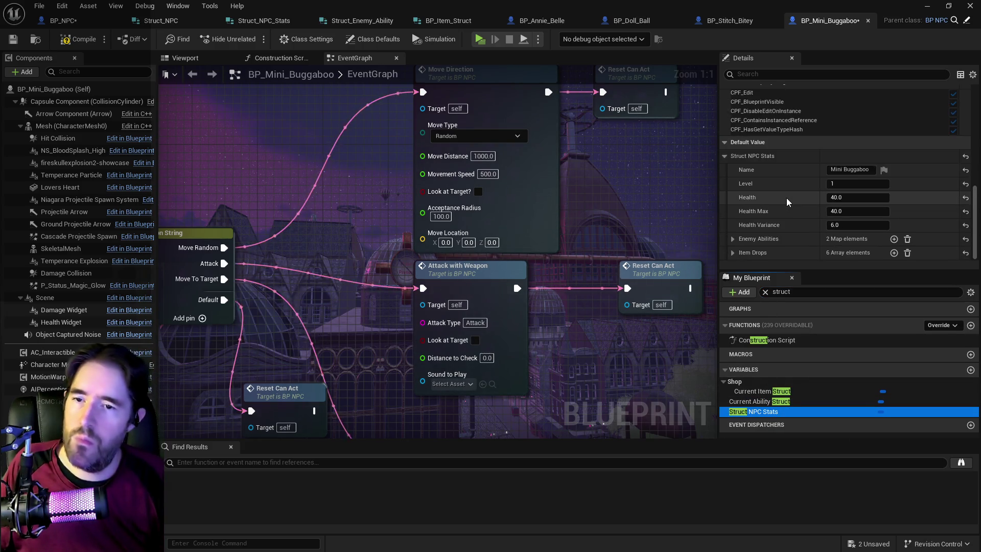
click(733, 239)
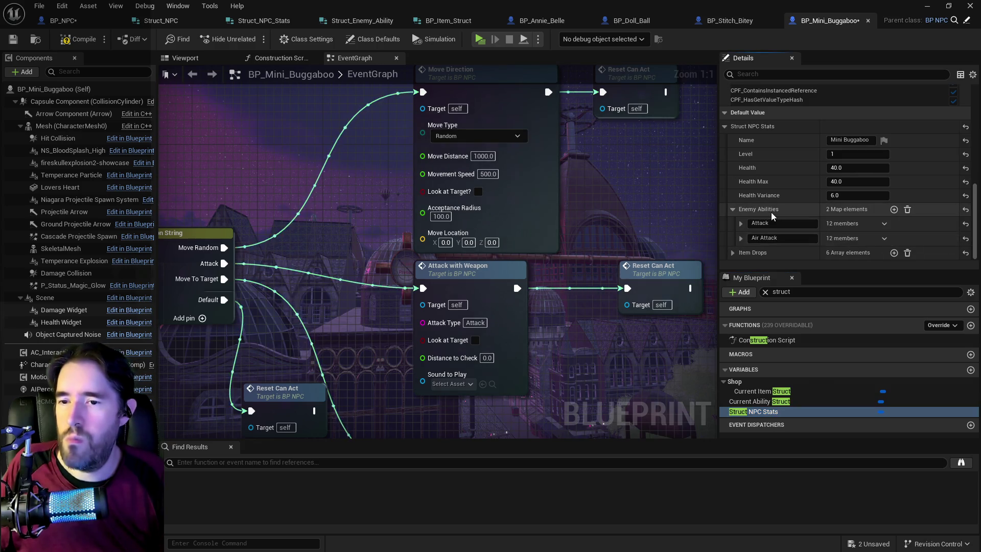
click(740, 223)
scroll(828, 208, down, 4)
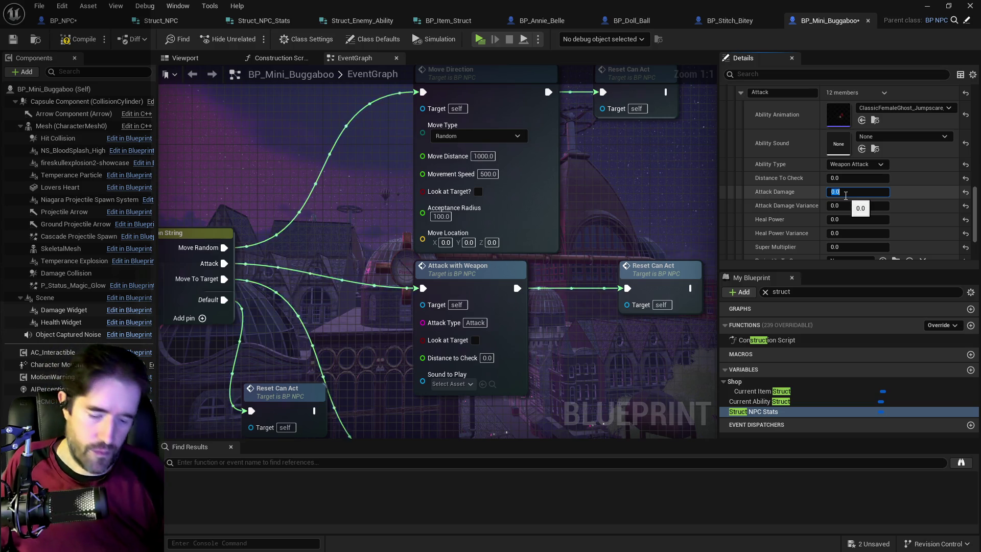
text(10)
key(Return)
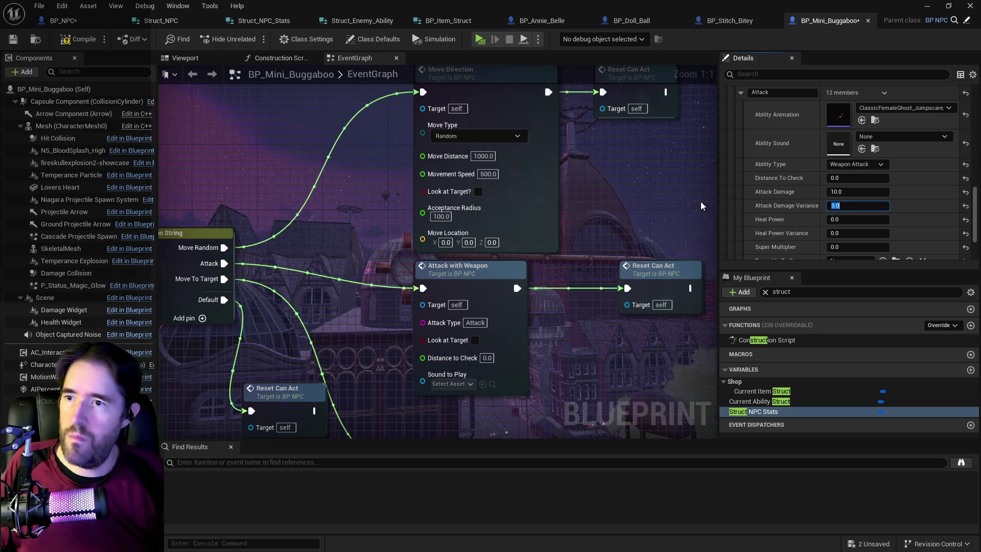
scroll(638, 207, down, 3)
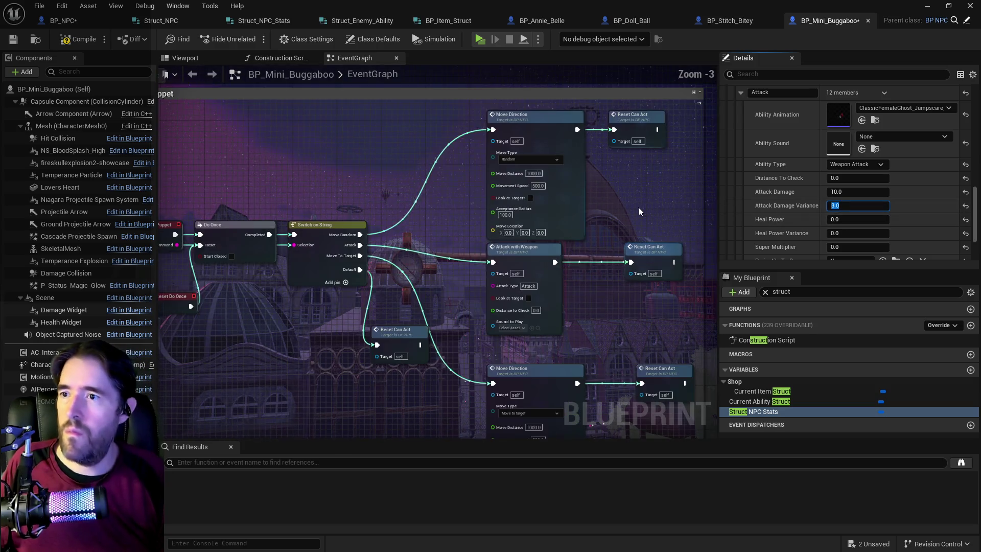
Inspect BP_NPC's Combat graph around the Play Montage, SET and Face the Target nodes
click(63, 20)
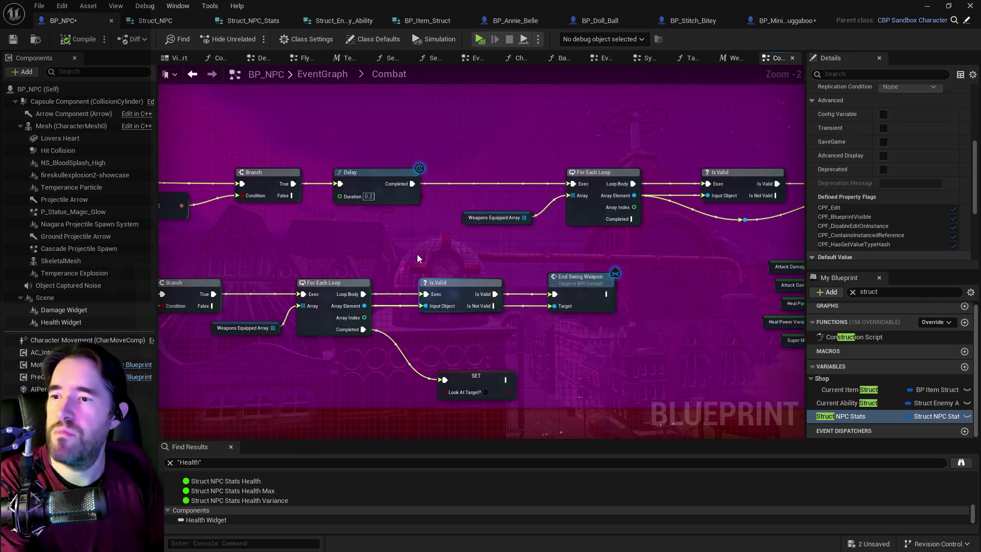
mouse_move(688, 276)
mouse_down()
mouse_move(664, 266)
mouse_move(796, 271)
mouse_up()
mouse_move(215, 238)
mouse_down()
mouse_move(385, 249)
mouse_move(473, 331)
mouse_up()
drag(525, 242, 336, 308)
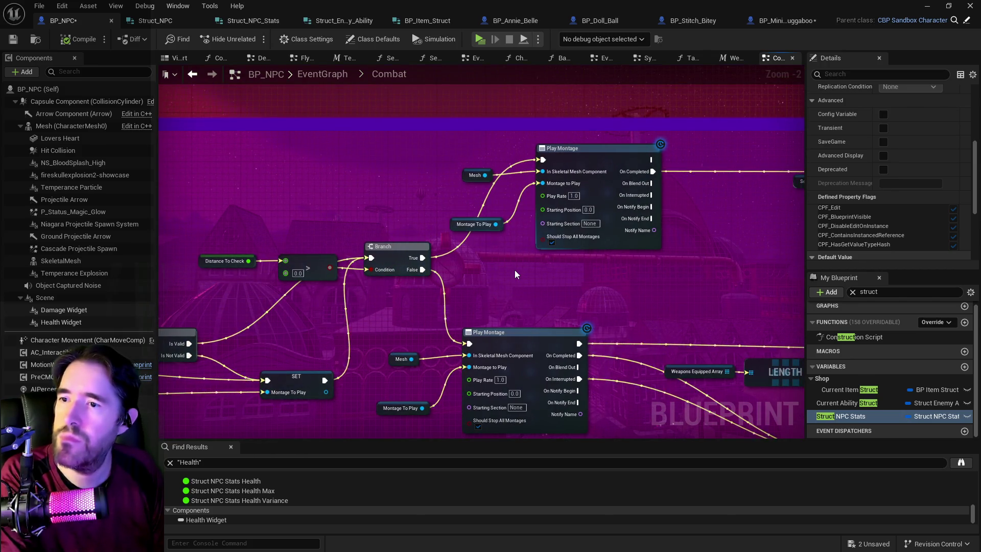
mouse_move(514, 270)
mouse_down()
mouse_move(116, 281)
mouse_move(206, 248)
mouse_up()
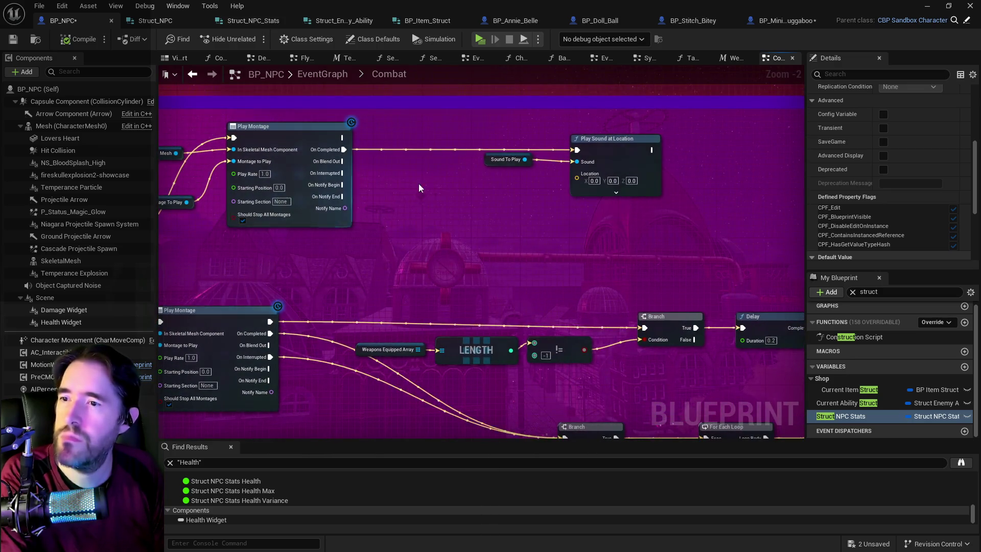
mouse_move(409, 208)
mouse_down()
mouse_move(455, 168)
mouse_move(513, 202)
mouse_move(842, 215)
mouse_move(505, 207)
mouse_up()
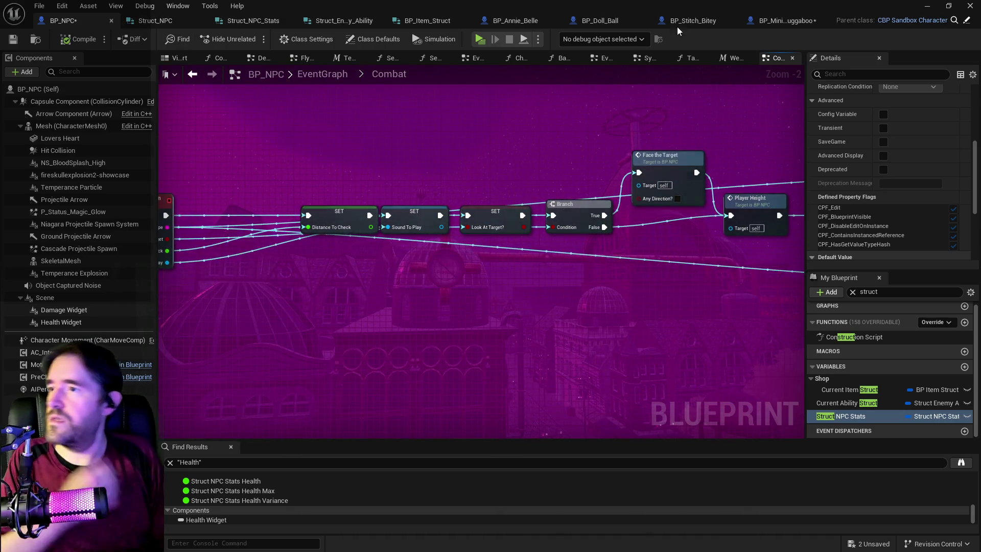
Trace Attack with Weapon in Command Puppet to its definition and return to BP_Mini_Buggaboo
click(781, 22)
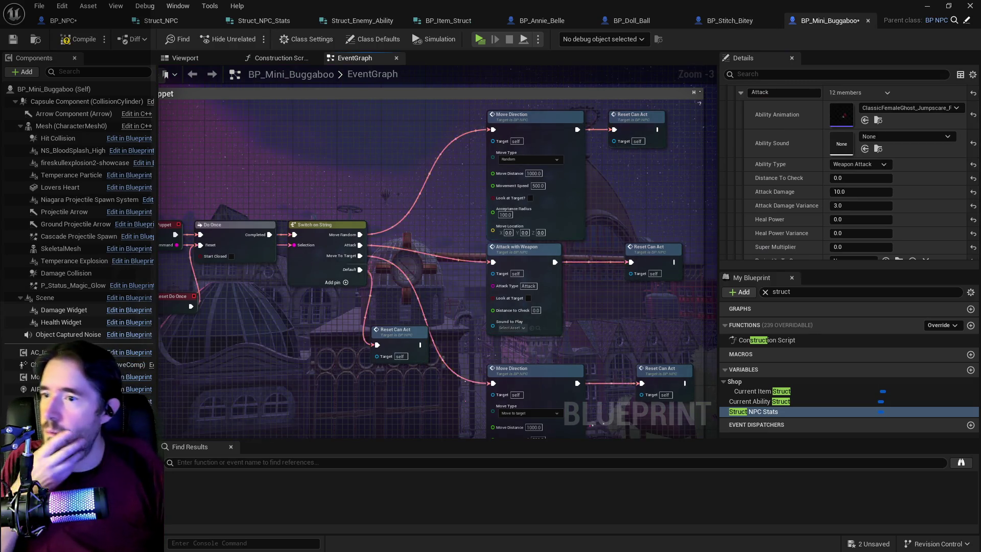
mouse_move(382, 273)
mouse_down()
mouse_move(351, 219)
mouse_move(382, 273)
mouse_up()
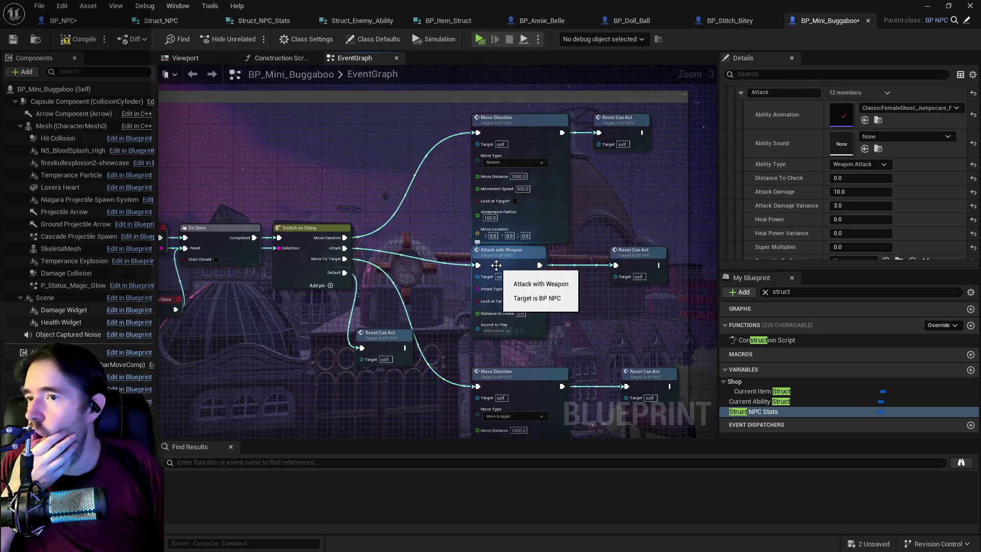
double_click(495, 265)
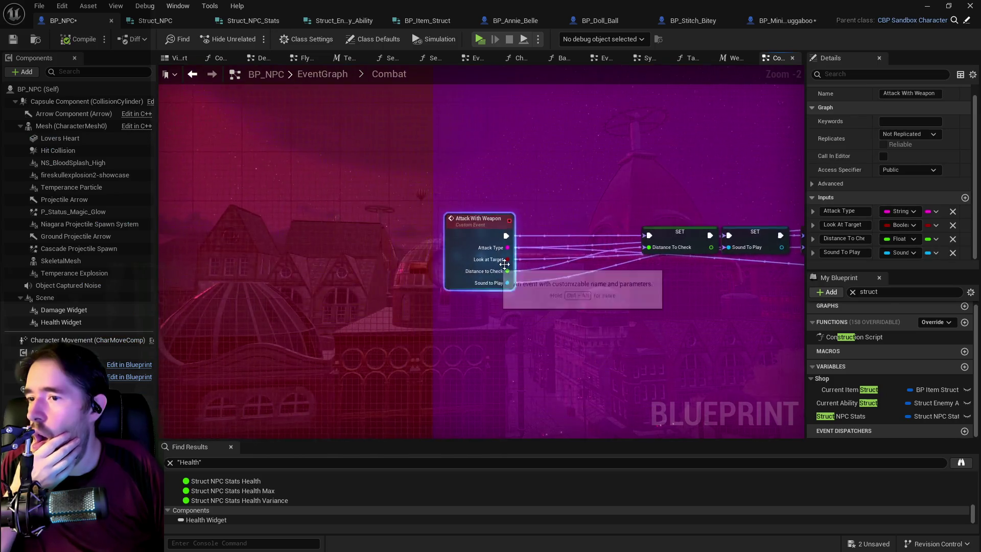
click(774, 21)
scroll(463, 328, up, 3)
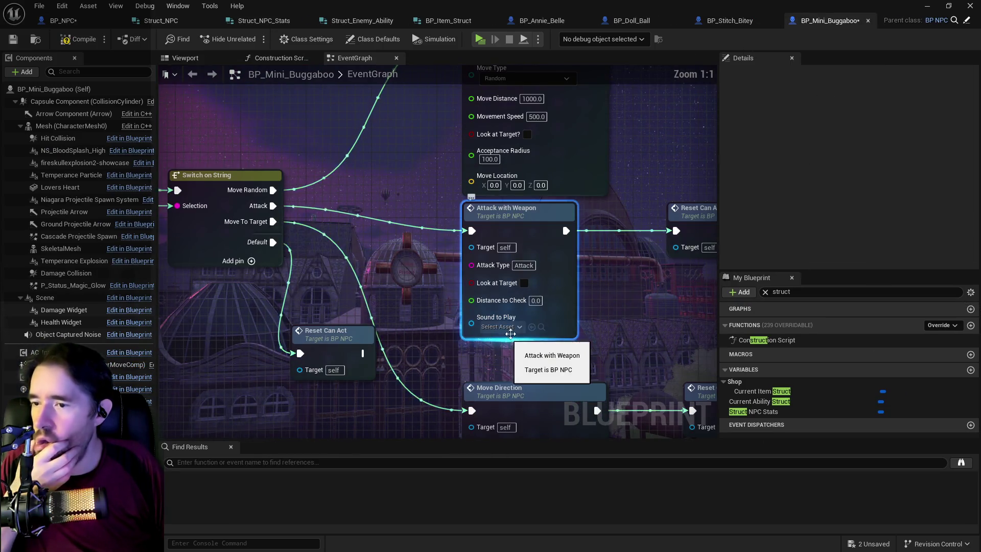
scroll(518, 329, down, 4)
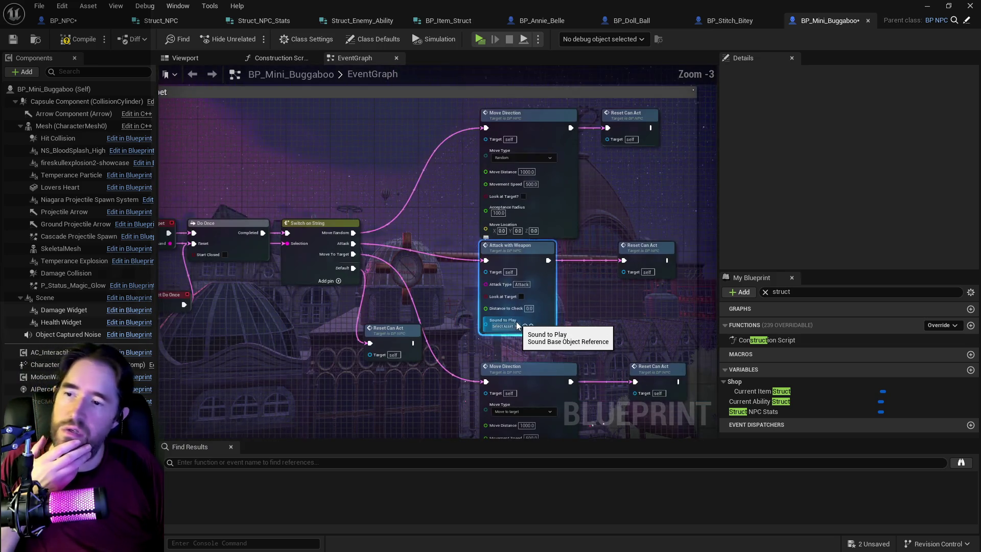
Add a Use Ability node beside Attack with Weapon with Ability Name 'Attack'
mouse_move(518, 329)
mouse_down()
mouse_move(571, 183)
mouse_move(579, 373)
mouse_up()
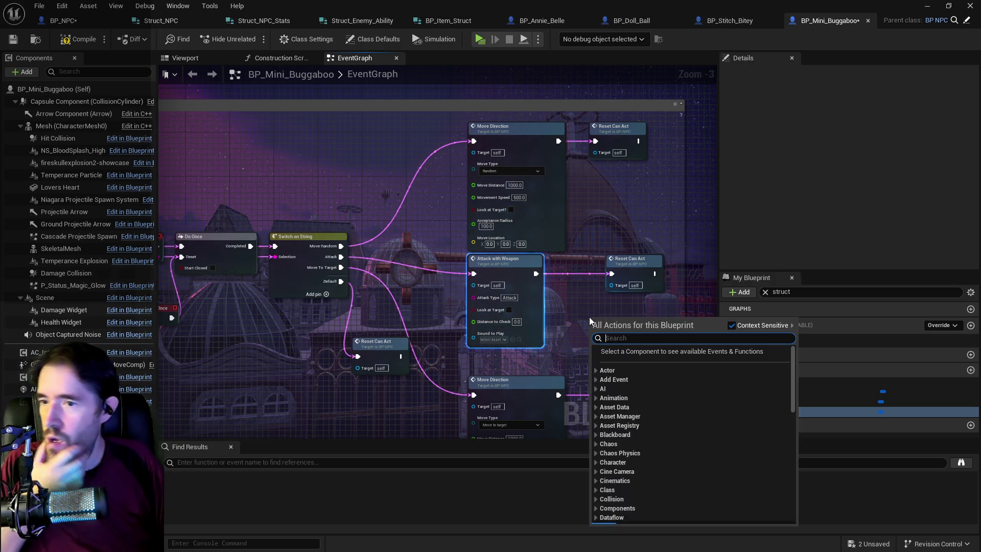
right_click(590, 320)
text(enemy abili)
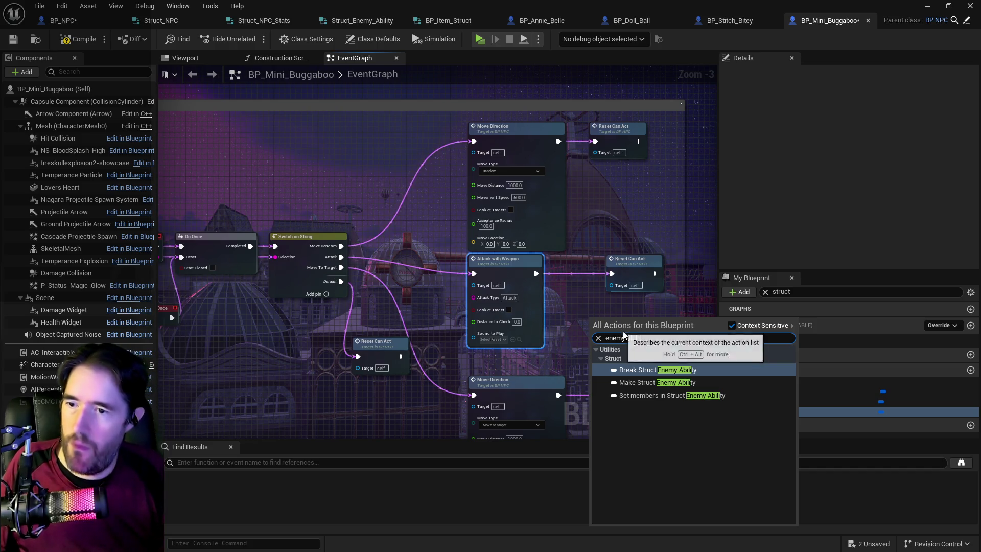
key(shift+Left)
key(shift+Left)
text(us)
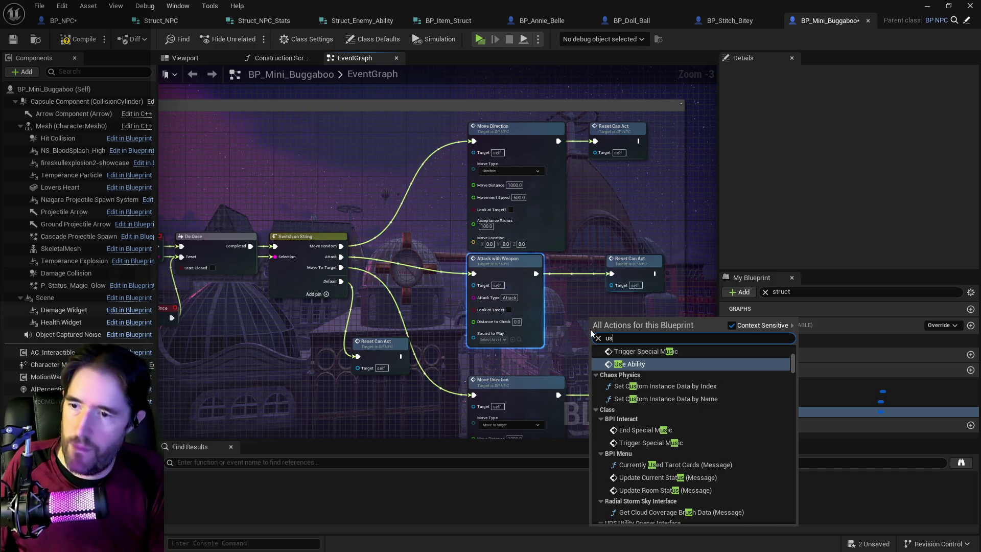
text(e abil)
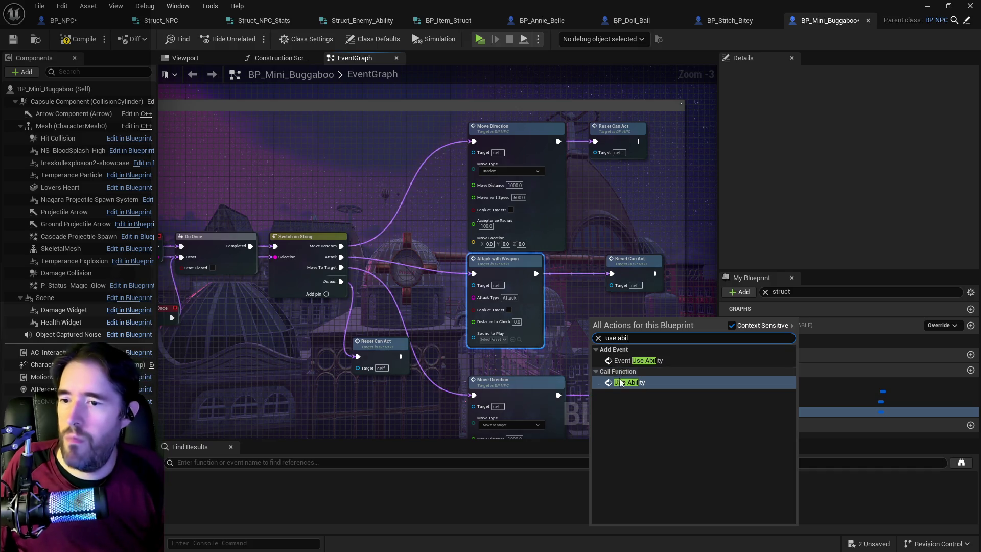
click(629, 382)
mouse_move(629, 382)
mouse_down()
mouse_move(622, 333)
mouse_move(578, 311)
mouse_up()
scroll(578, 311, up, 3)
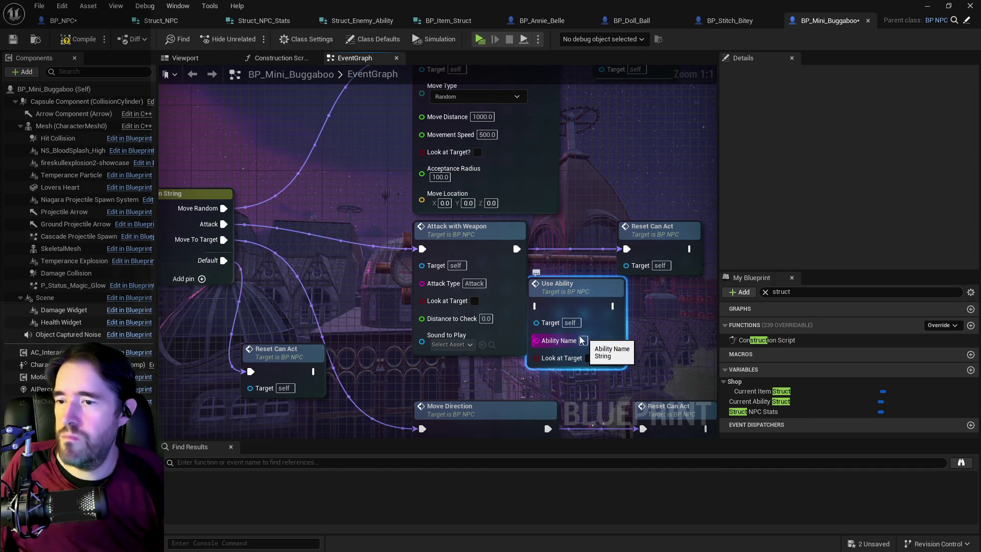
click(583, 340)
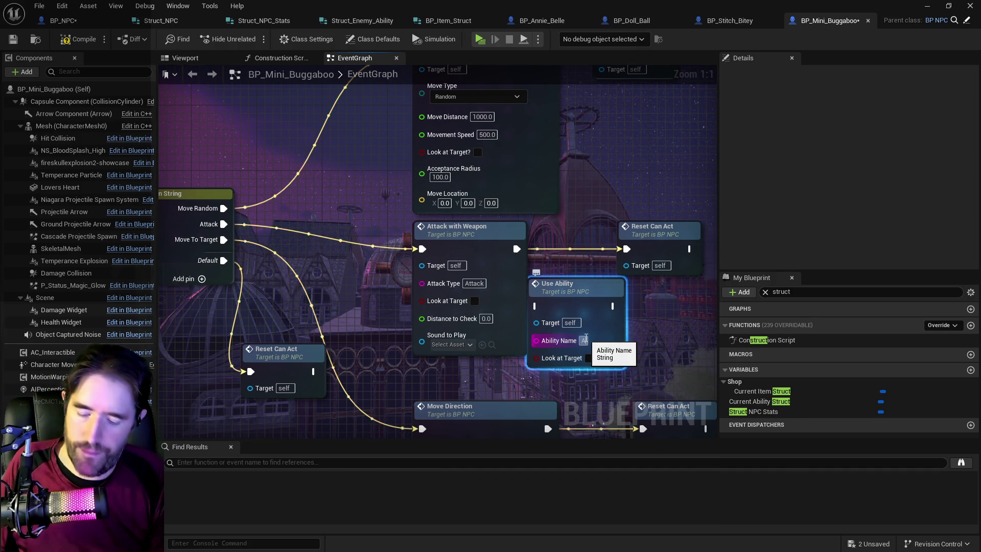
text(Attack)
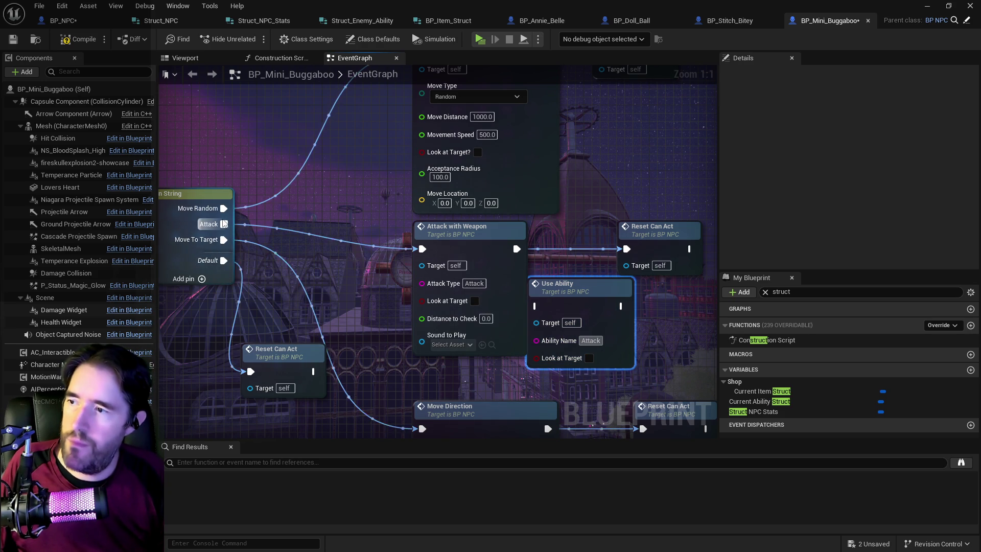
Wire Use Ability between the Attack output and Reset Can Act, remove Attack with Weapon, and save
mouse_move(223, 223)
mouse_down()
mouse_move(545, 320)
mouse_move(535, 305)
mouse_up()
drag(624, 306, 626, 248)
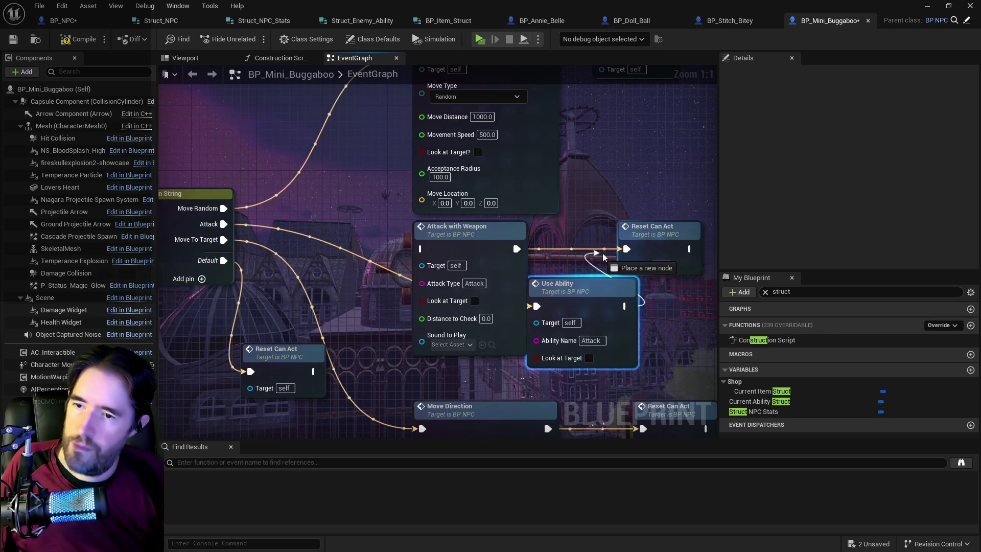
key(Delete)
click(584, 293)
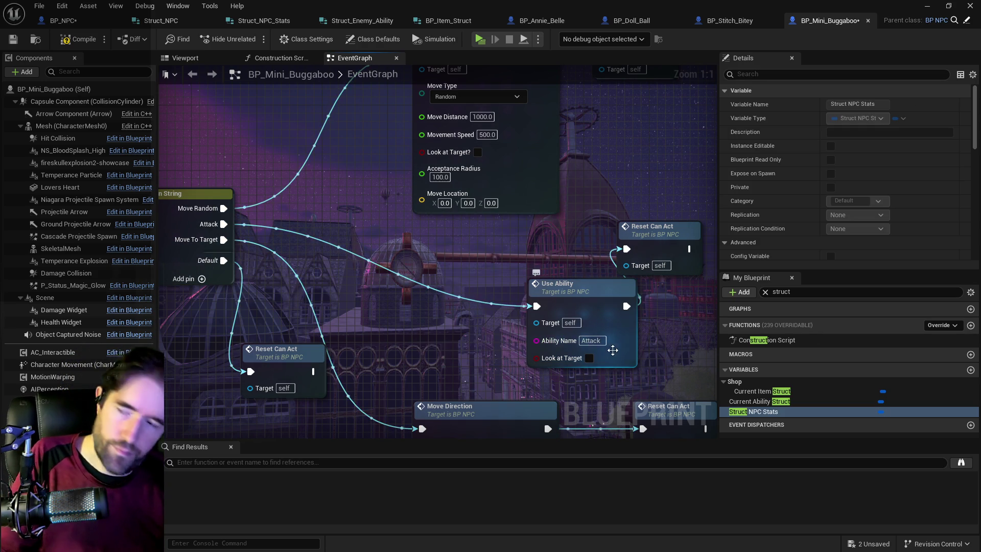
mouse_move(584, 293)
mouse_down()
mouse_move(458, 261)
mouse_move(485, 244)
mouse_up()
scroll(486, 245, down, 6)
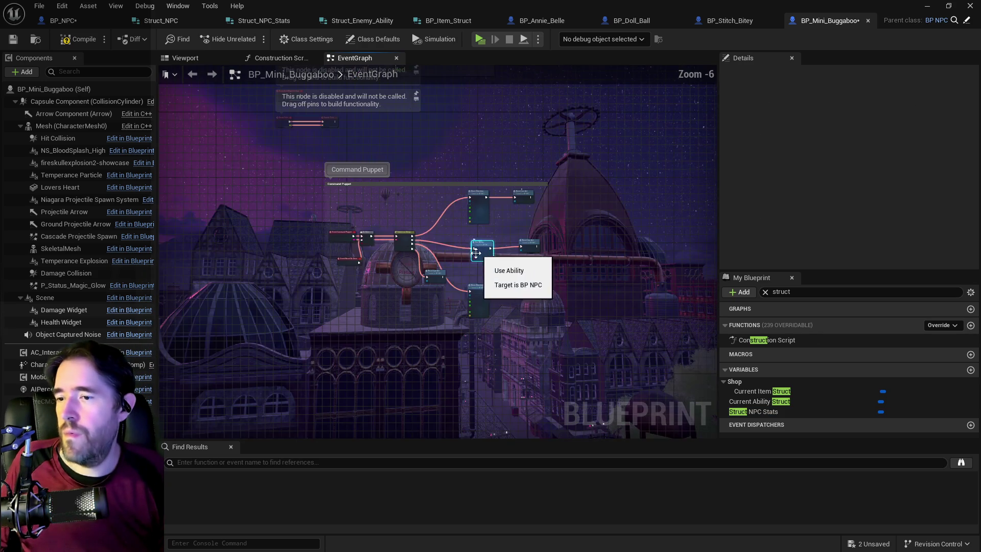
scroll(489, 348, up, 3)
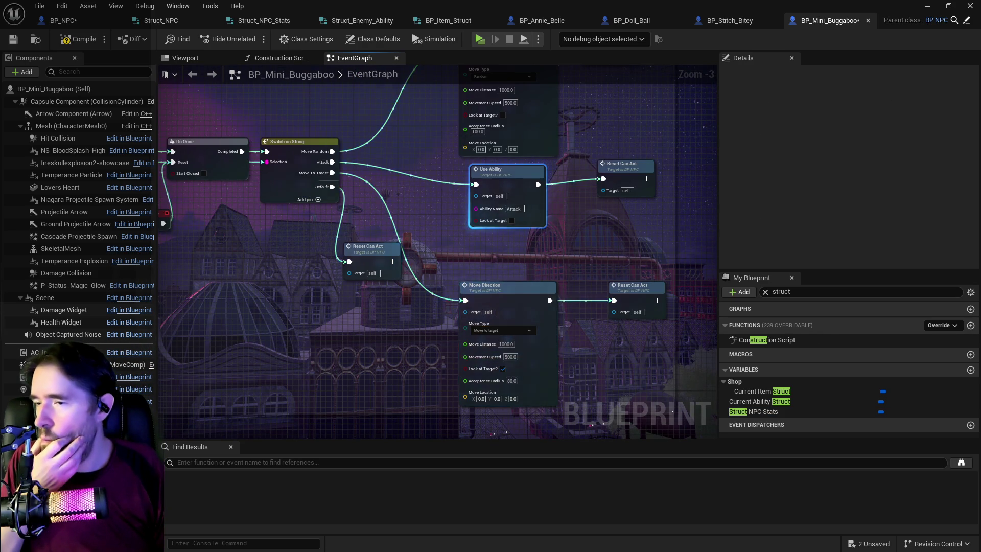
scroll(409, 358, down, 3)
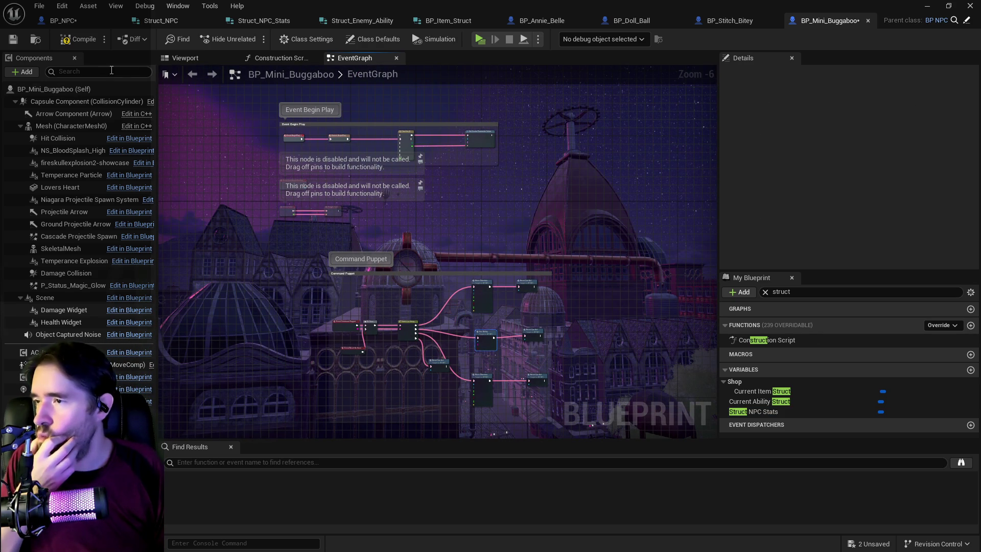
click(77, 39)
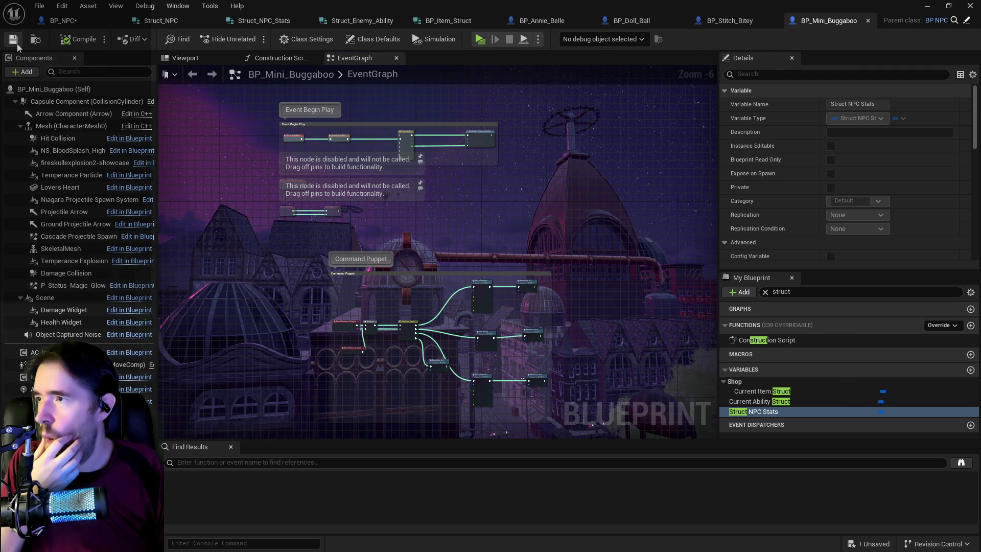
click(63, 20)
Save all assets from BP_NPC and bring its Combat graph's Use Ability section into view
click(41, 7)
click(65, 78)
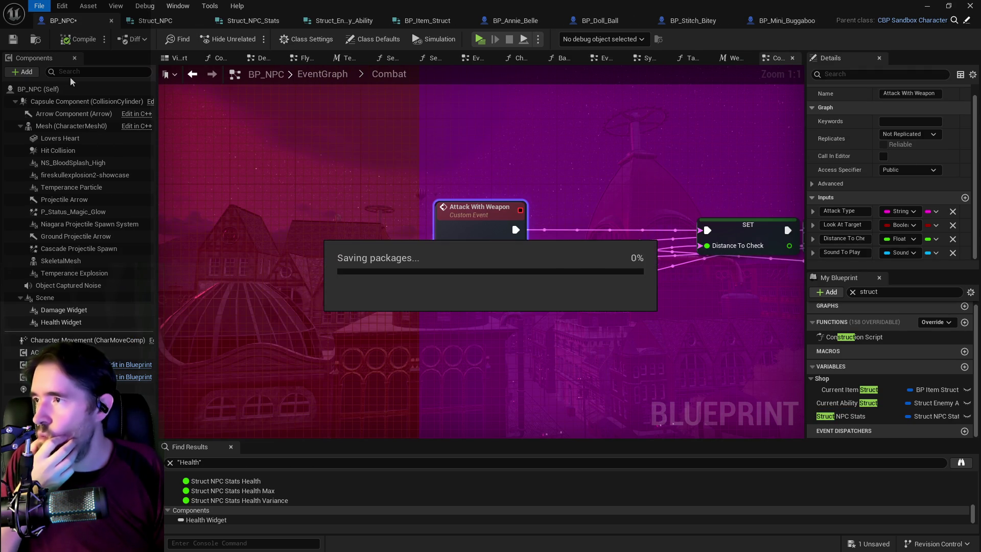
scroll(353, 182, down, 3)
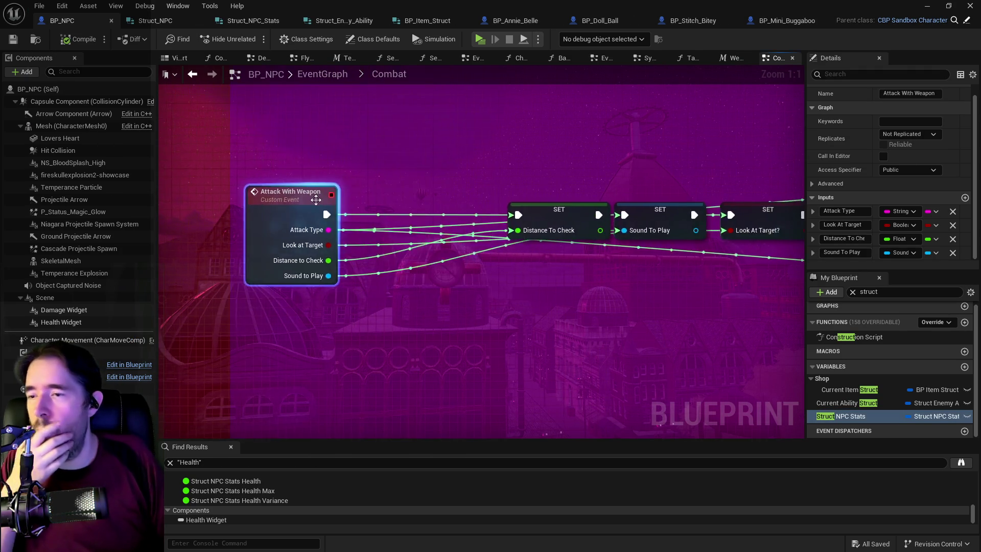
scroll(522, 293, down, 4)
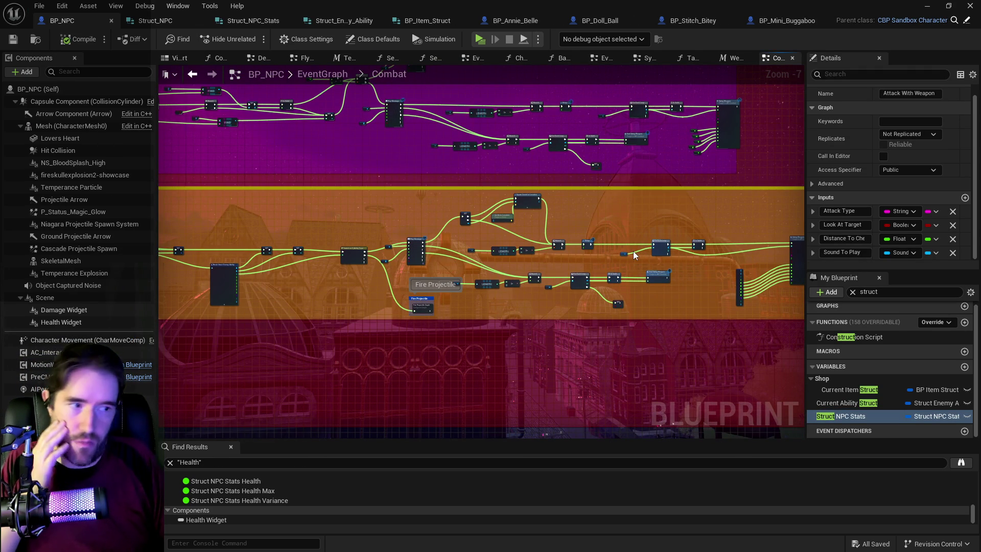
drag(630, 270, 587, 290)
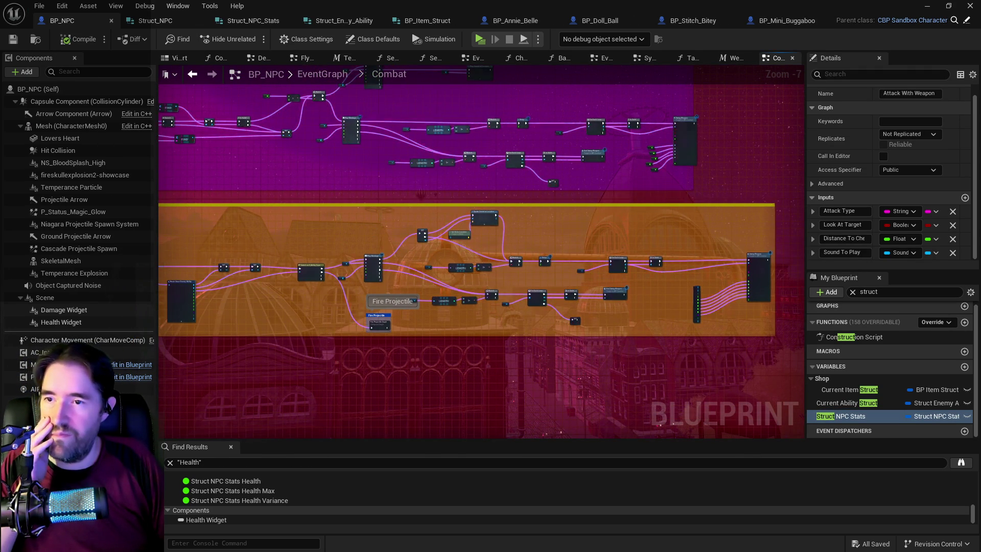
drag(447, 122, 536, 179)
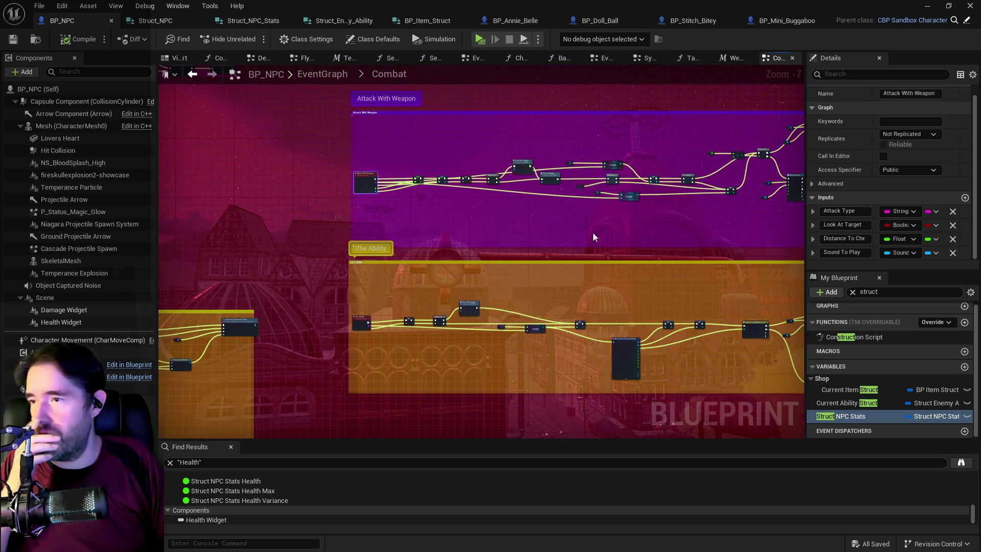
scroll(473, 235, up, 2)
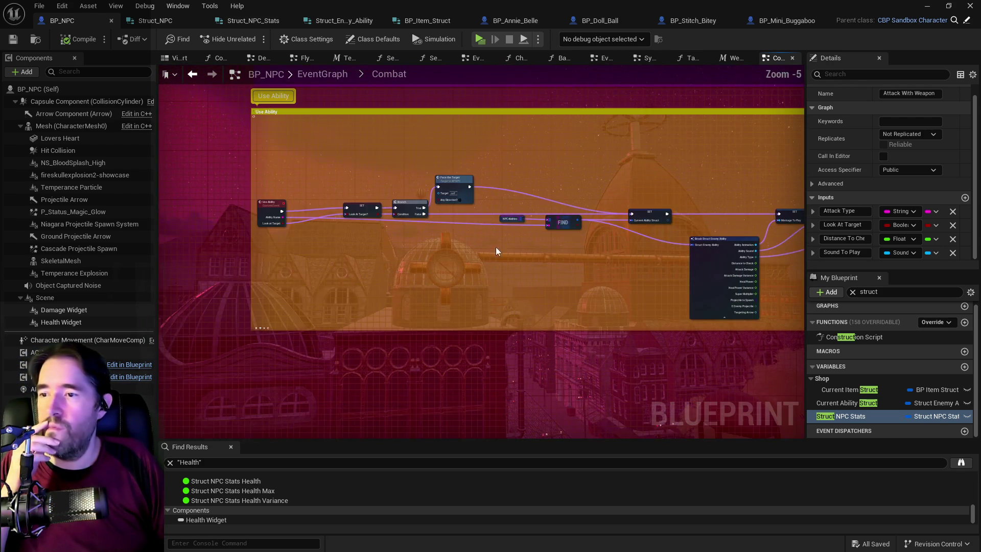
drag(496, 246, 283, 247)
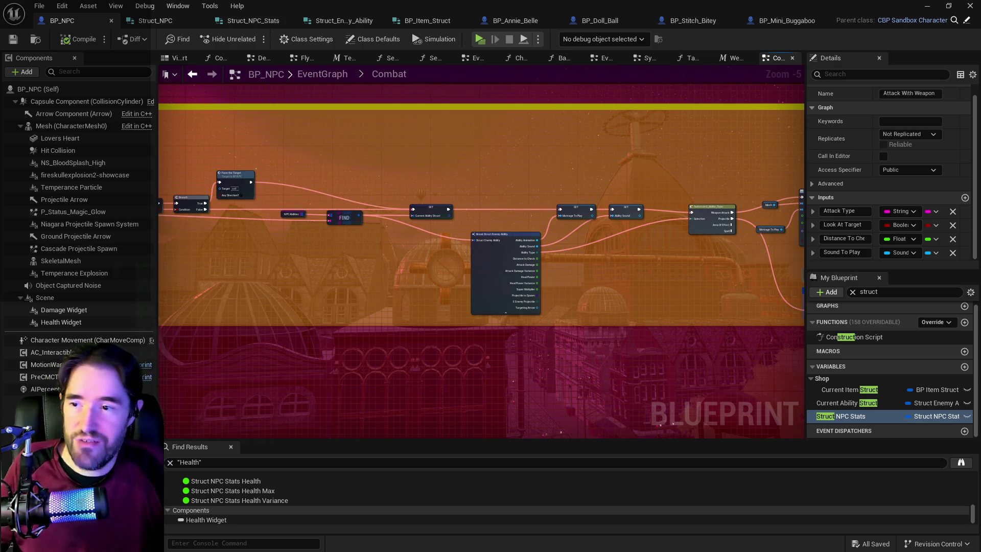
Follow BP_NPC's Use Ability chain through Play Montage and Fire Projectile, then return to BP_Mini_Buggaboo
mouse_move(639, 268)
mouse_down()
mouse_move(510, 256)
mouse_move(579, 251)
mouse_up()
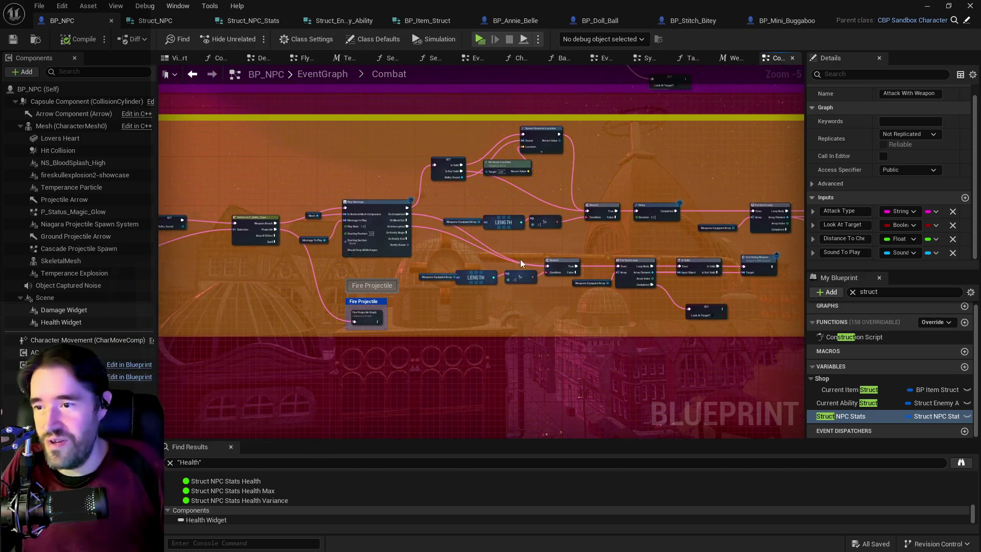
mouse_move(625, 293)
mouse_down()
mouse_move(541, 286)
mouse_move(512, 341)
mouse_move(592, 336)
mouse_move(390, 296)
mouse_move(596, 289)
mouse_up()
scroll(535, 330, down, 1)
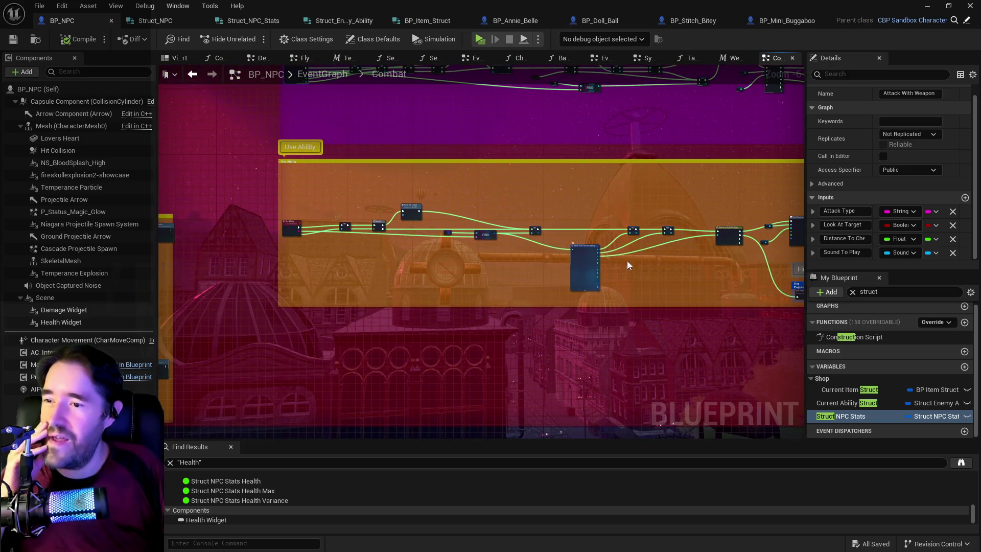
scroll(426, 222, up, 3)
scroll(452, 311, down, 3)
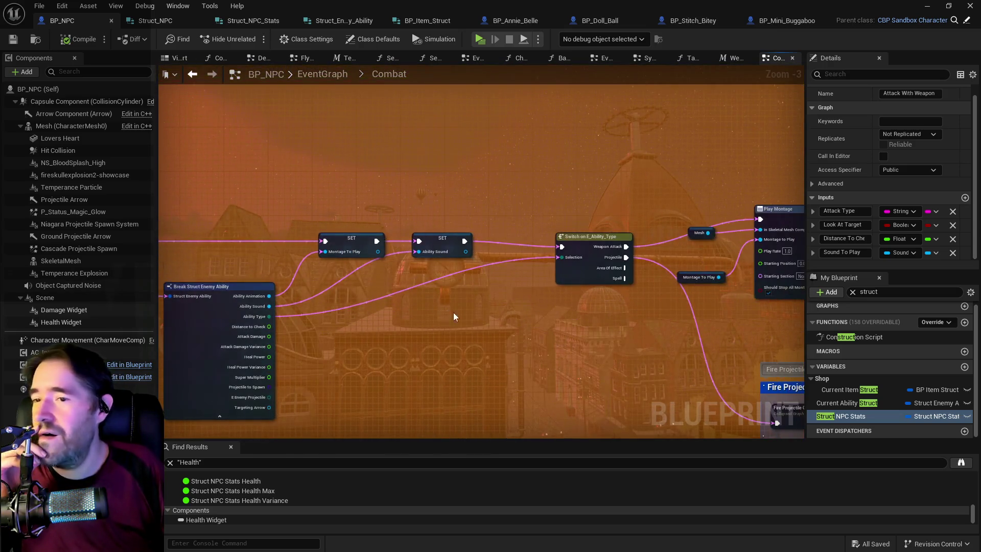
scroll(452, 312, up, 3)
drag(486, 301, 442, 293)
scroll(752, 284, down, 2)
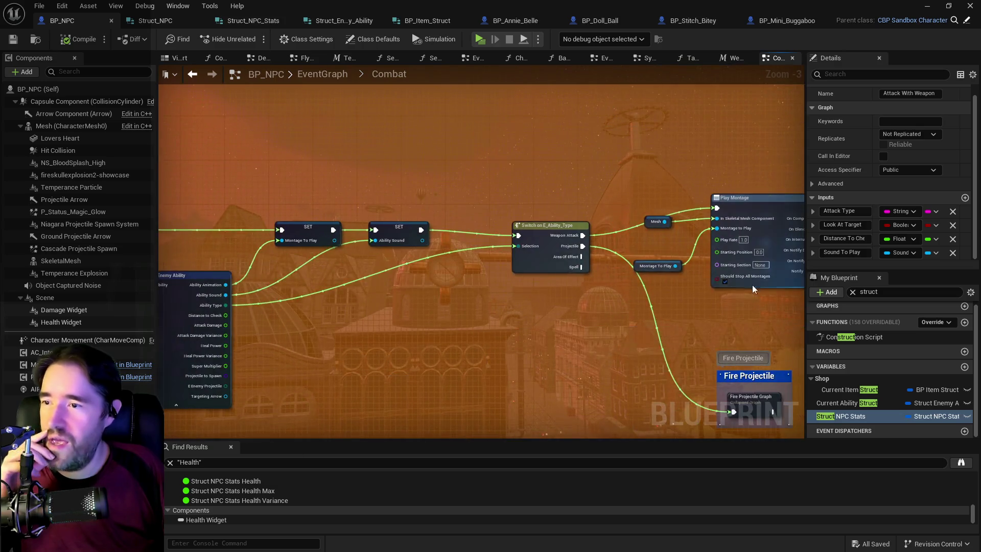
scroll(587, 281, up, 2)
mouse_move(587, 280)
mouse_down()
mouse_move(480, 274)
mouse_move(751, 266)
mouse_move(598, 260)
mouse_move(602, 213)
mouse_move(455, 168)
mouse_move(608, 148)
mouse_move(385, 153)
mouse_up()
scroll(752, 266, down, 2)
scroll(752, 266, up, 2)
scroll(478, 191, down, 2)
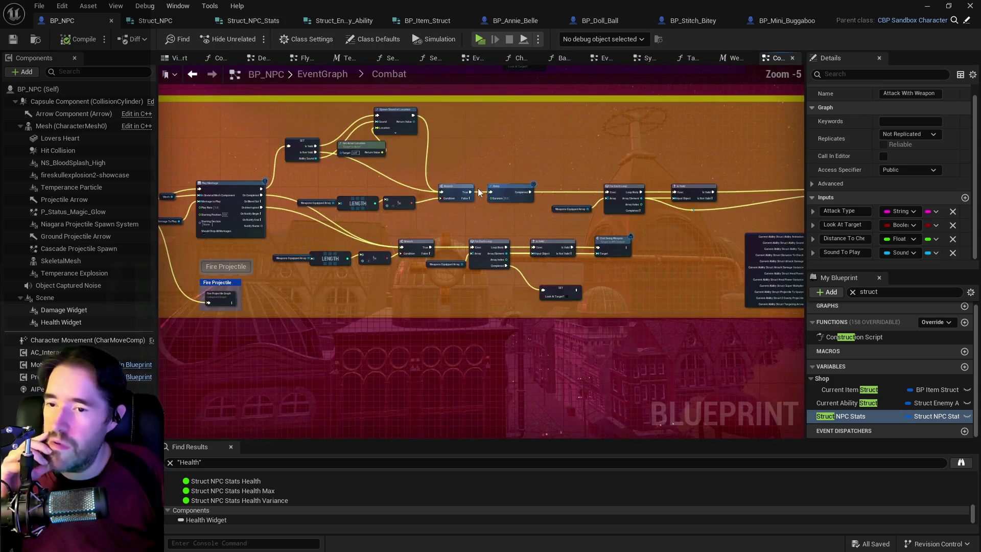
scroll(476, 204, down, 2)
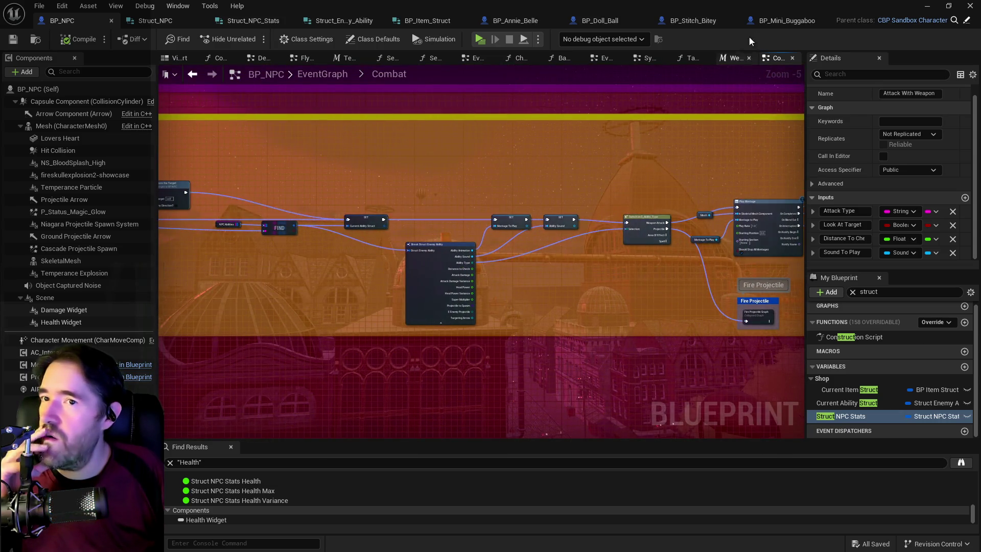
click(769, 21)
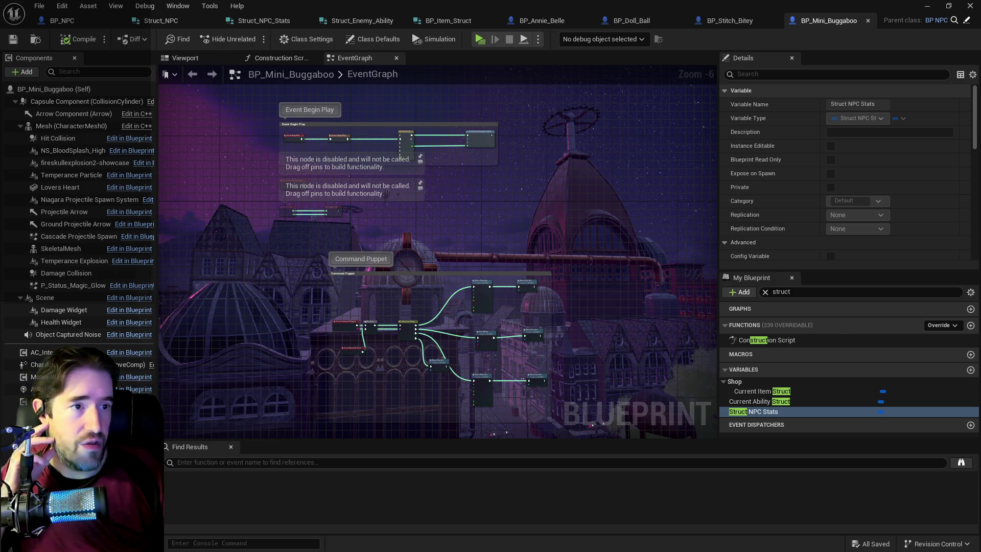
key(ctrl+b)
double_click(585, 166)
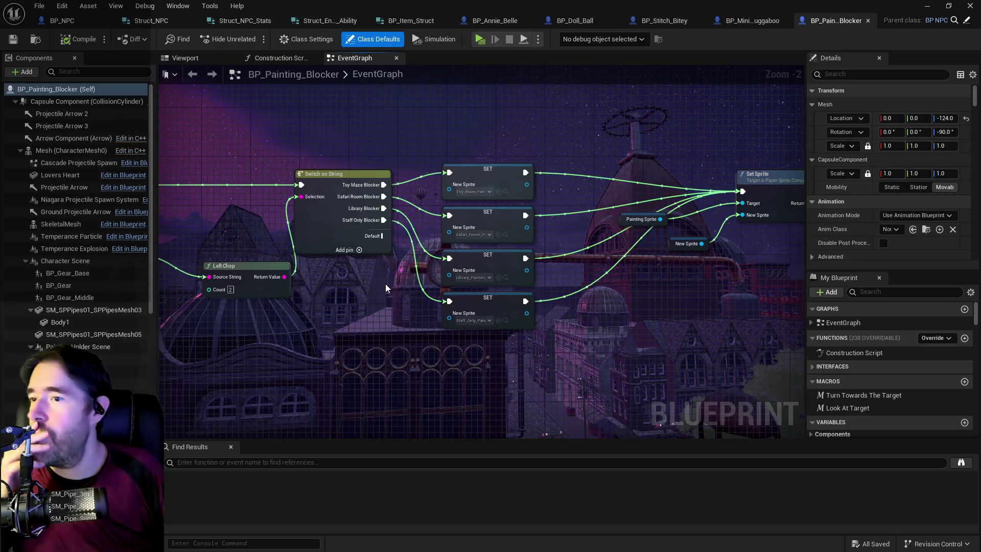
scroll(428, 251, up, 2)
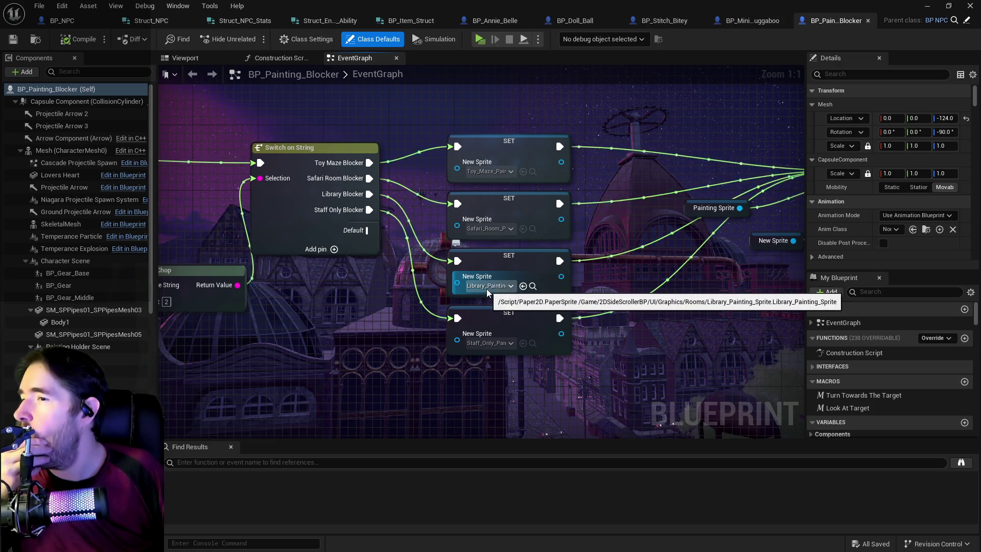
scroll(486, 292, down, 4)
drag(483, 266, 477, 228)
click(381, 122)
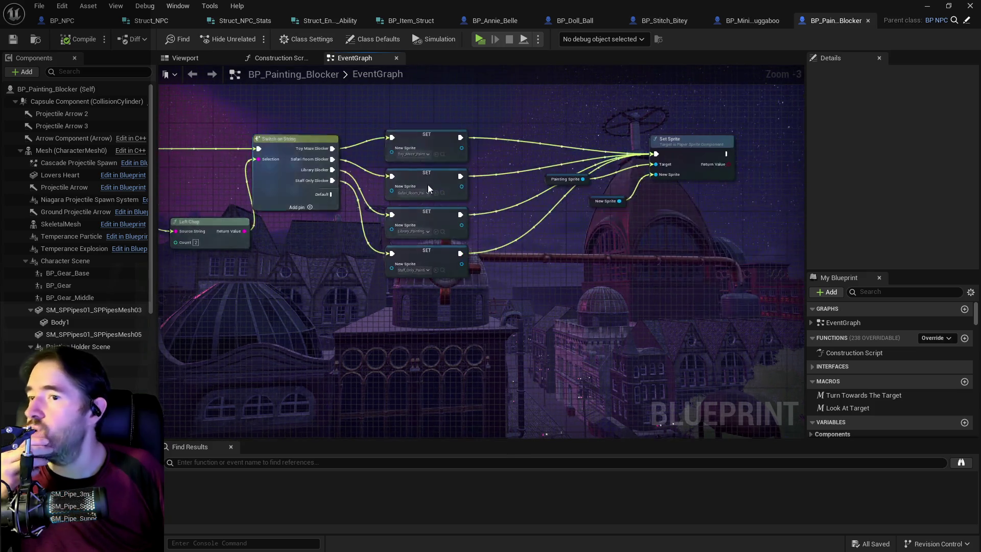
scroll(516, 191, down, 2)
scroll(502, 336, up, 3)
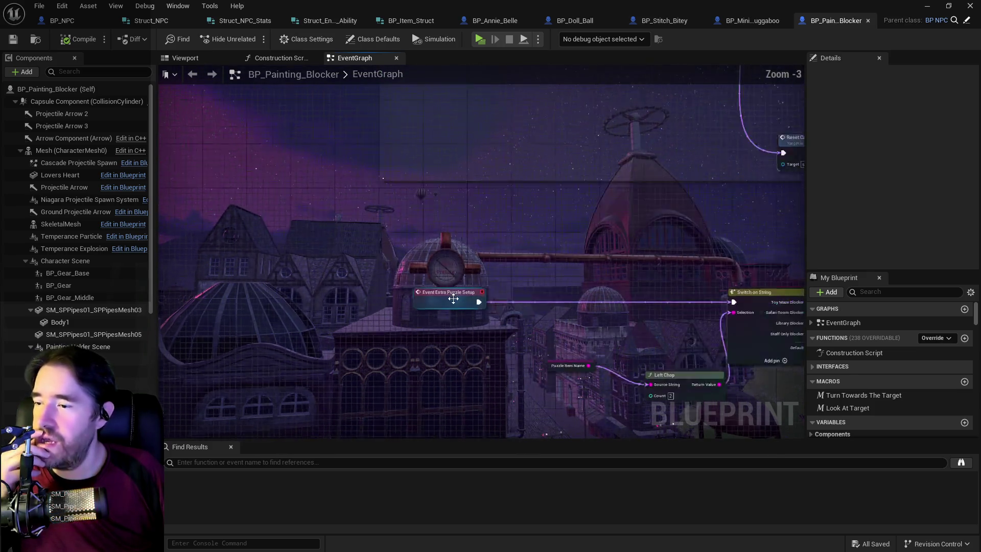
Wrap the SET and Set Sprite nodes in a comment titled 'Extra Puzzle Setup'
mouse_move(359, 251)
mouse_down()
mouse_move(895, 411)
mouse_move(749, 415)
mouse_move(792, 424)
mouse_move(780, 422)
mouse_up()
key(c)
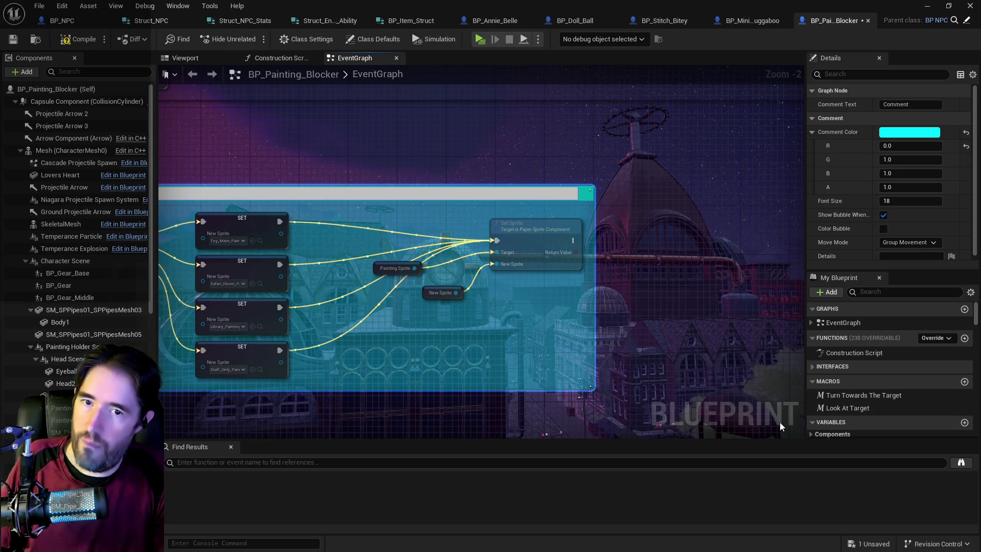
key(Return)
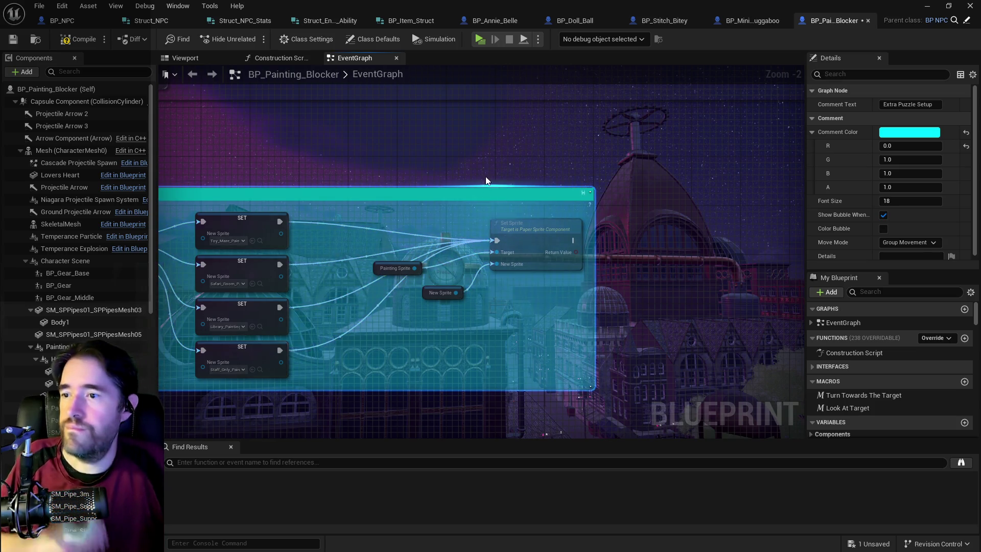
click(510, 157)
Place Left Chop and Puzzle Item Name side by side, then compile the blueprint
scroll(509, 157, down, 2)
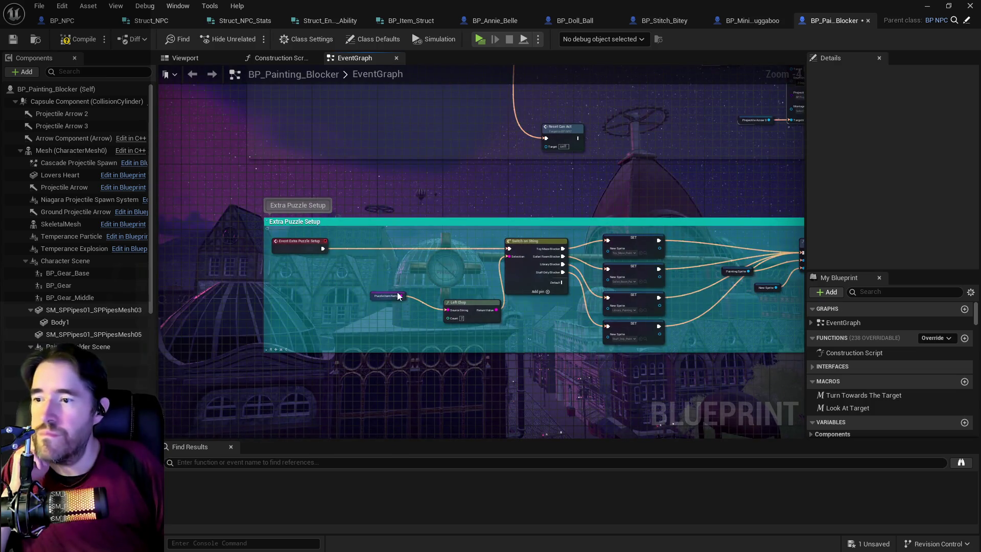
mouse_move(459, 322)
mouse_down()
mouse_move(447, 273)
mouse_move(440, 294)
mouse_up()
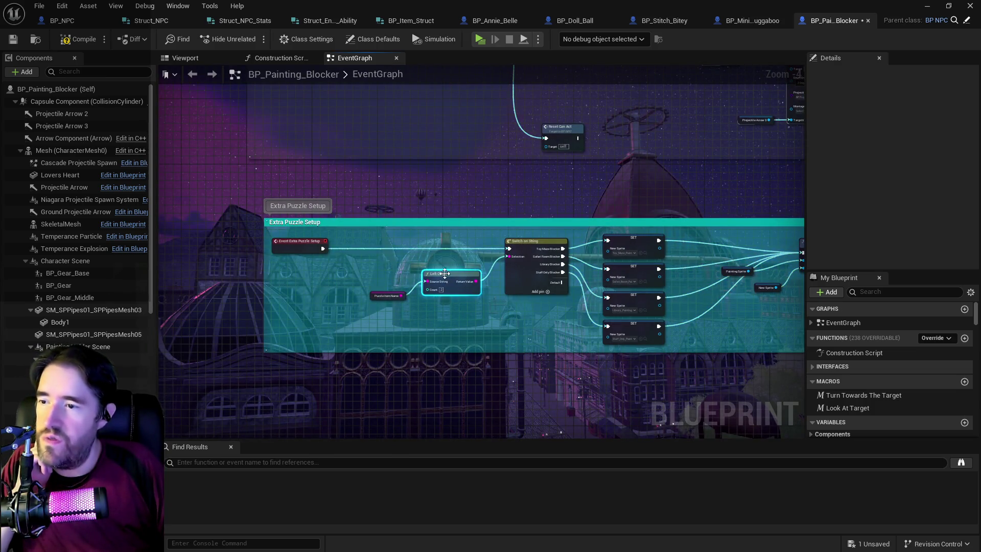
click(378, 298)
mouse_move(378, 297)
mouse_down()
mouse_move(379, 282)
mouse_move(449, 261)
mouse_up()
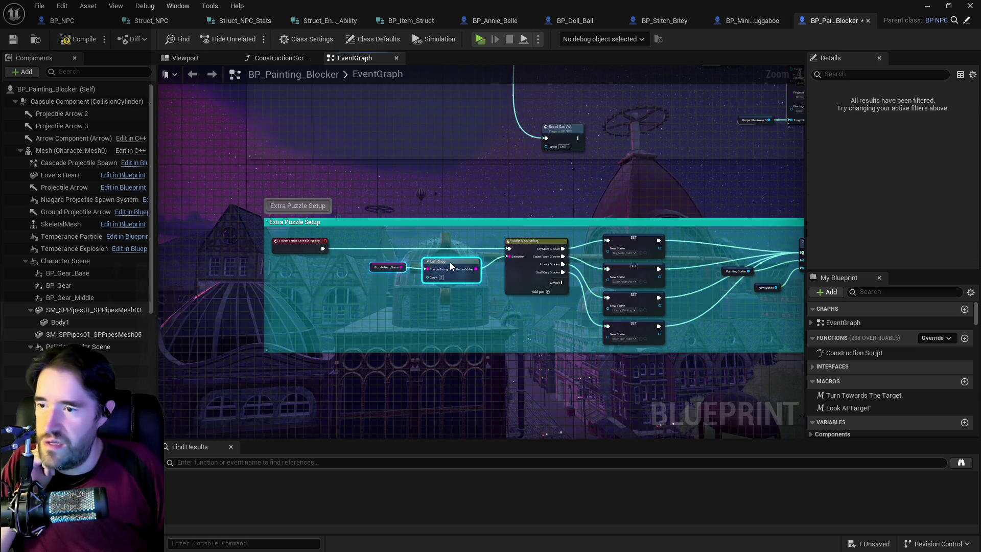
click(82, 40)
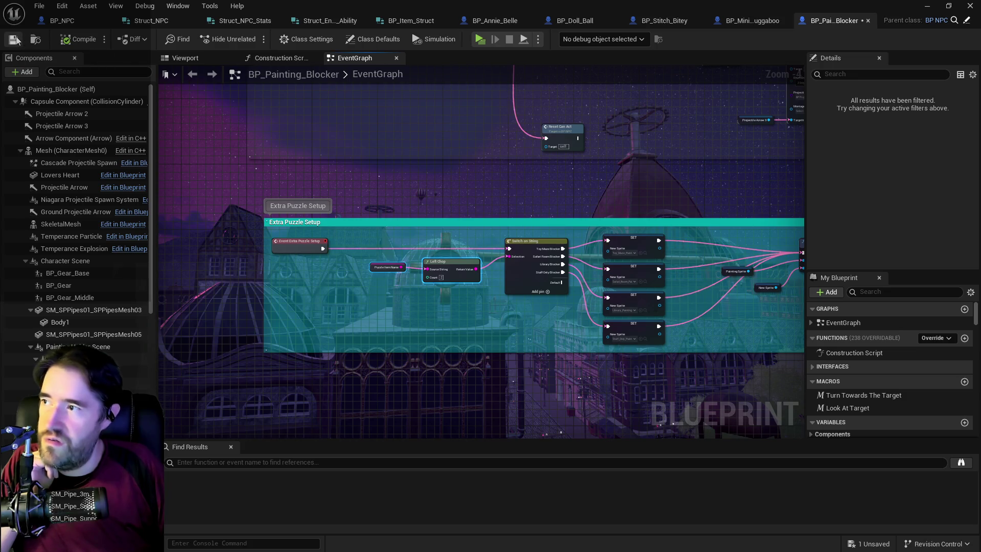
Pan to the Command Puppet section and open the first Fire Projectile node's BP_NPC function graph
drag(357, 120, 309, 278)
scroll(309, 278, down, 2)
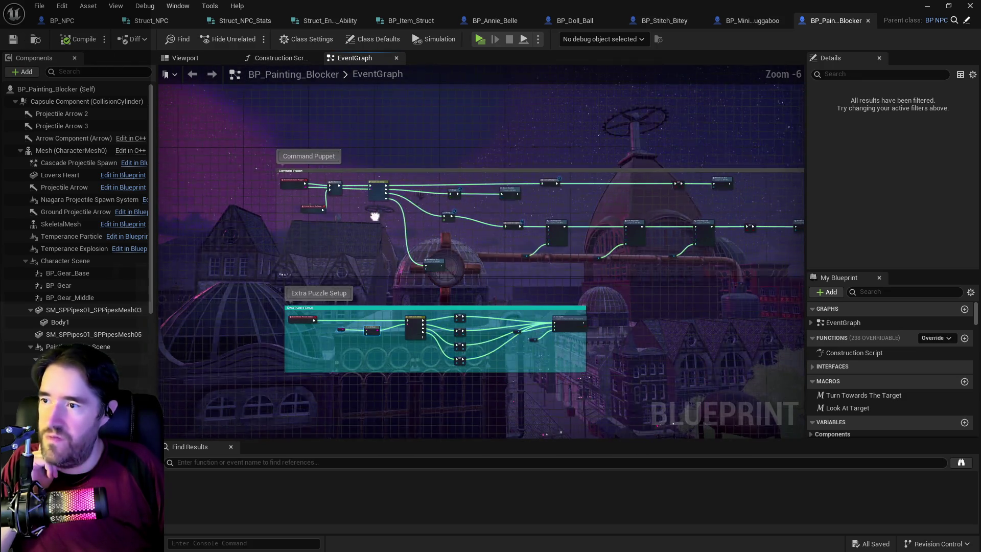
scroll(323, 221, up, 4)
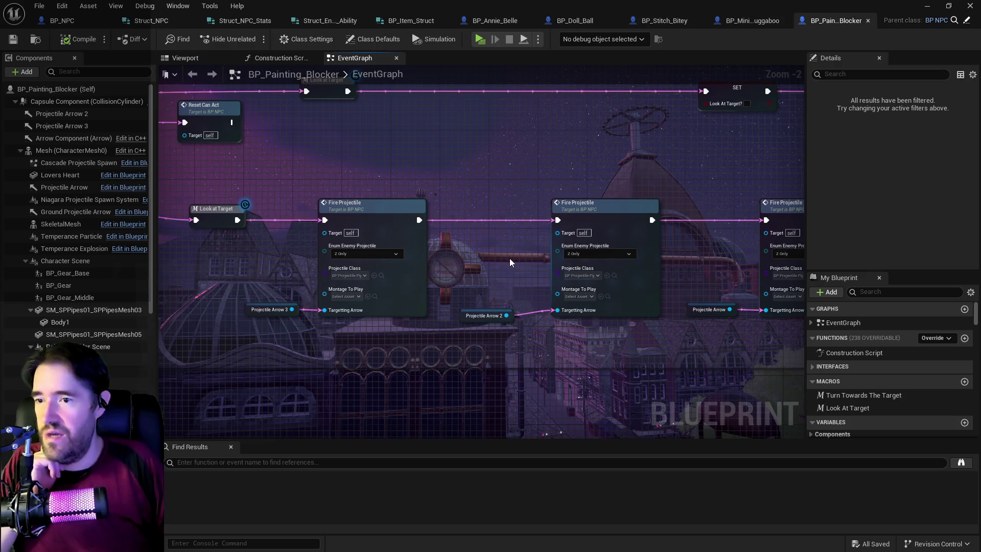
scroll(494, 243, down, 1)
scroll(436, 251, down, 1)
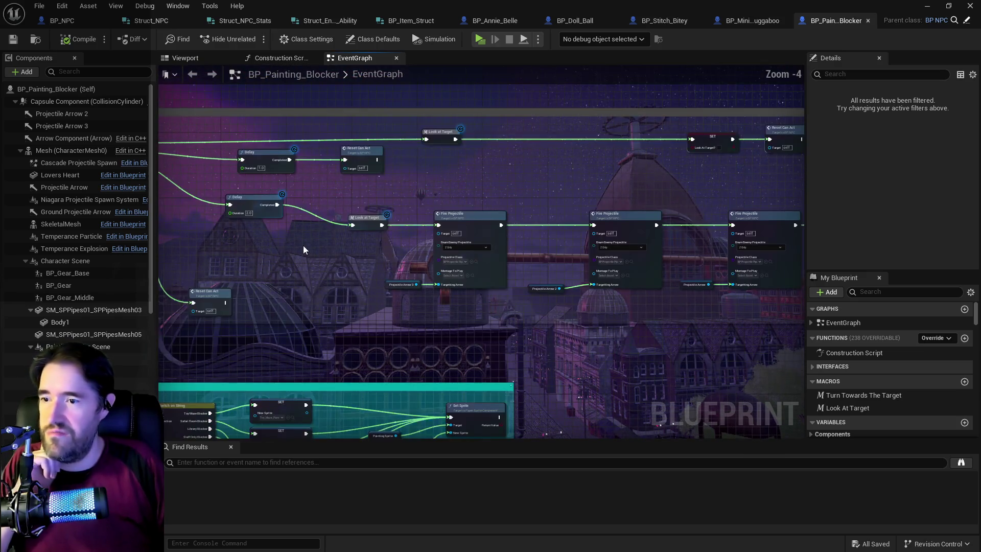
scroll(304, 249, up, 3)
scroll(384, 266, down, 2)
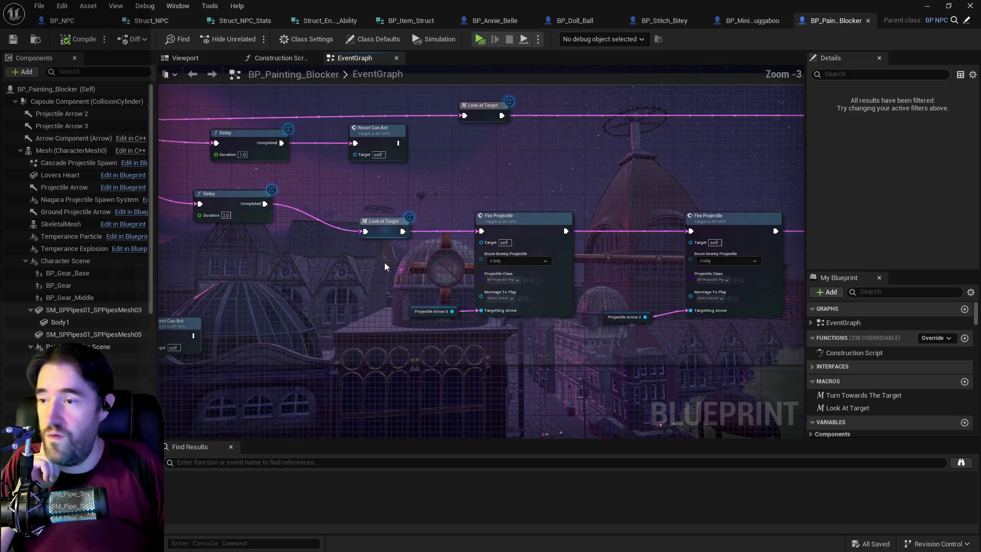
drag(381, 261, 310, 256)
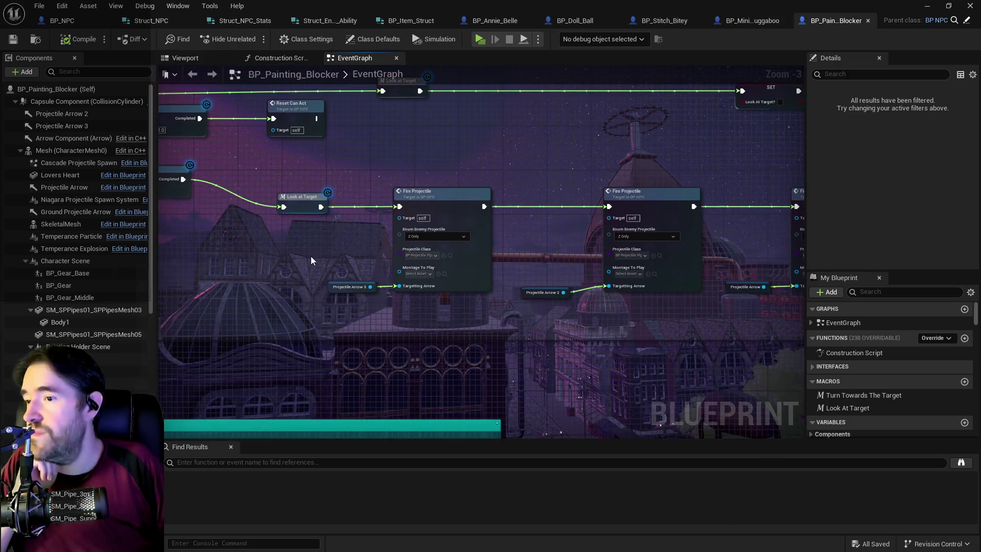
click(447, 200)
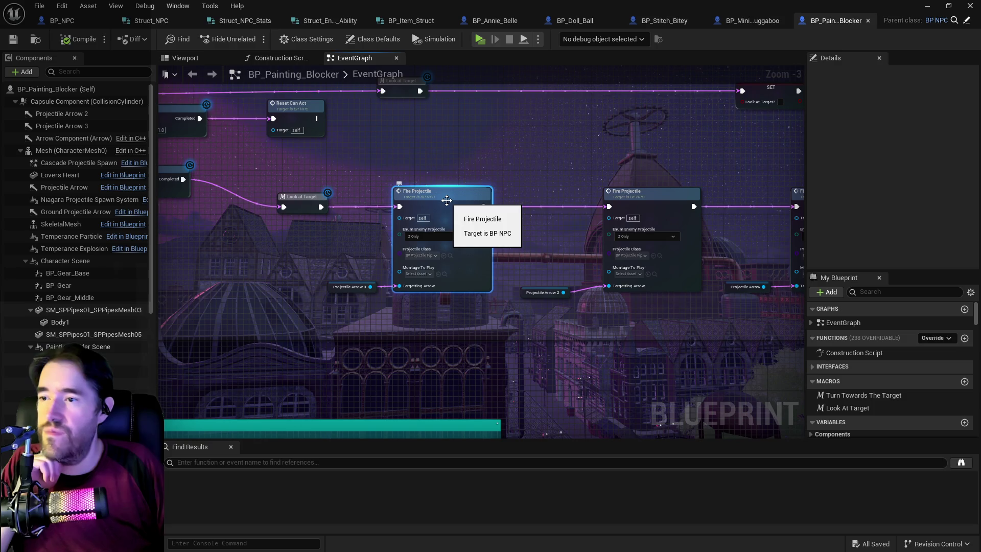
double_click(446, 200)
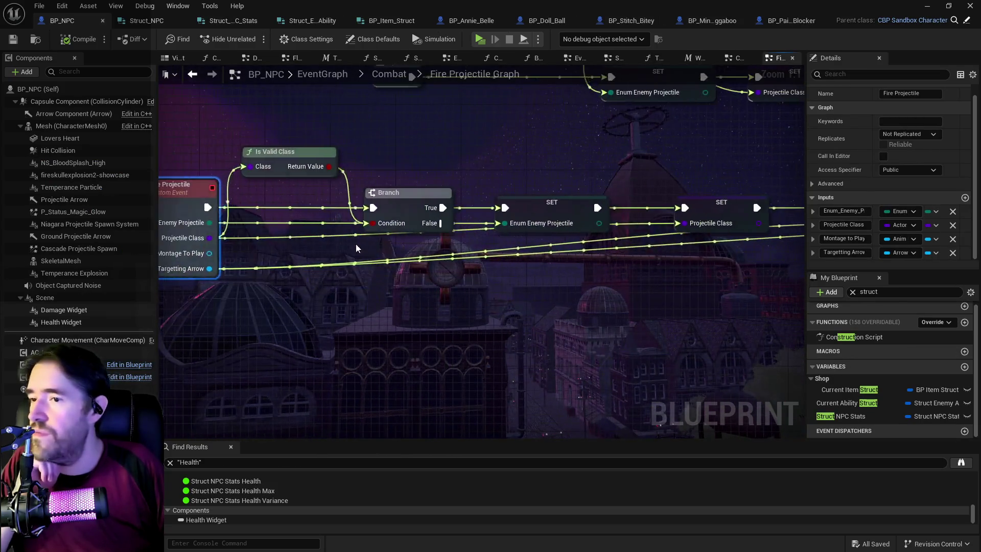
Review the Fire Projectile graph's Targeting Arrow SETs, Activate and Branch nodes, then return to BP_Painting_Blocker
drag(355, 243, 236, 305)
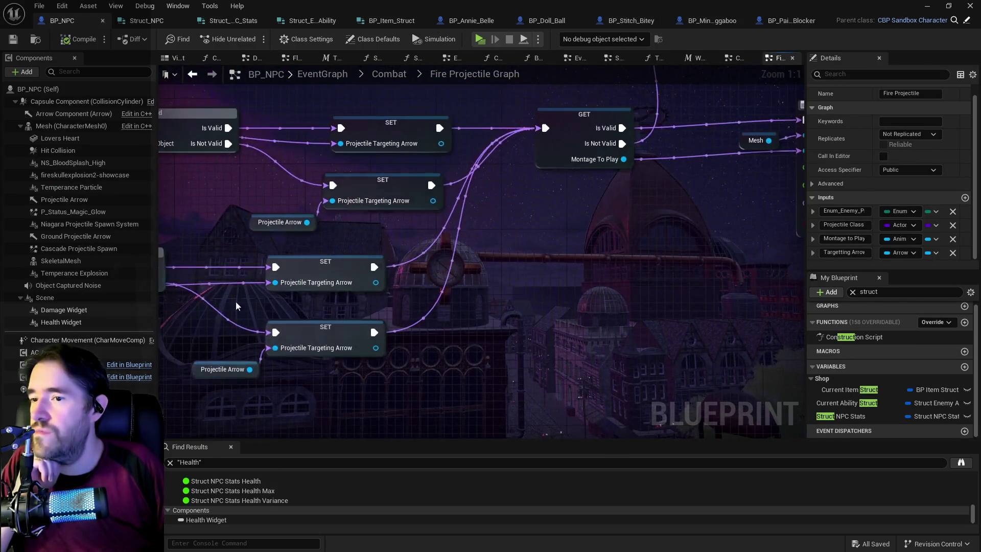
scroll(236, 305, down, 4)
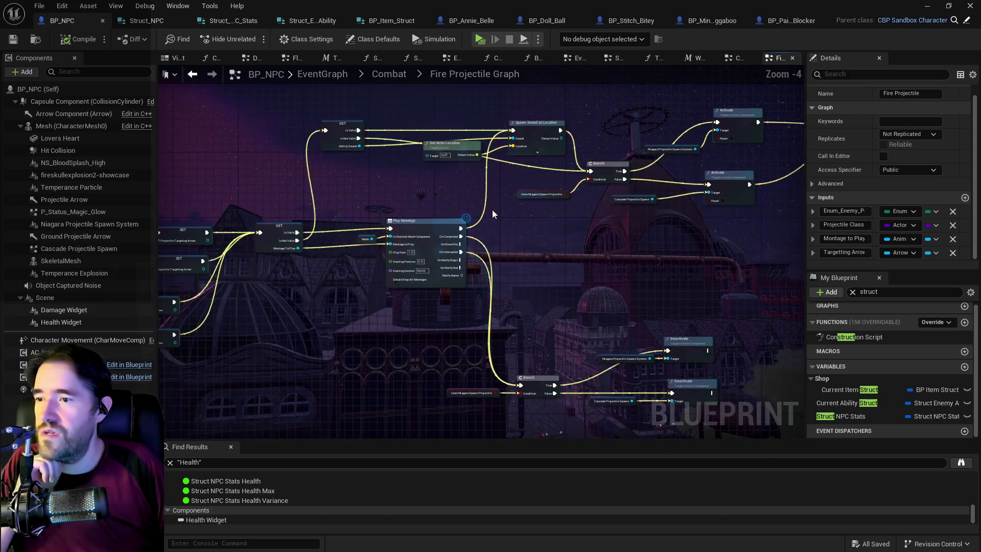
mouse_move(492, 213)
mouse_down()
mouse_move(489, 175)
mouse_move(361, 296)
mouse_up()
mouse_move(412, 243)
mouse_down()
mouse_move(766, 74)
mouse_move(803, 70)
mouse_up()
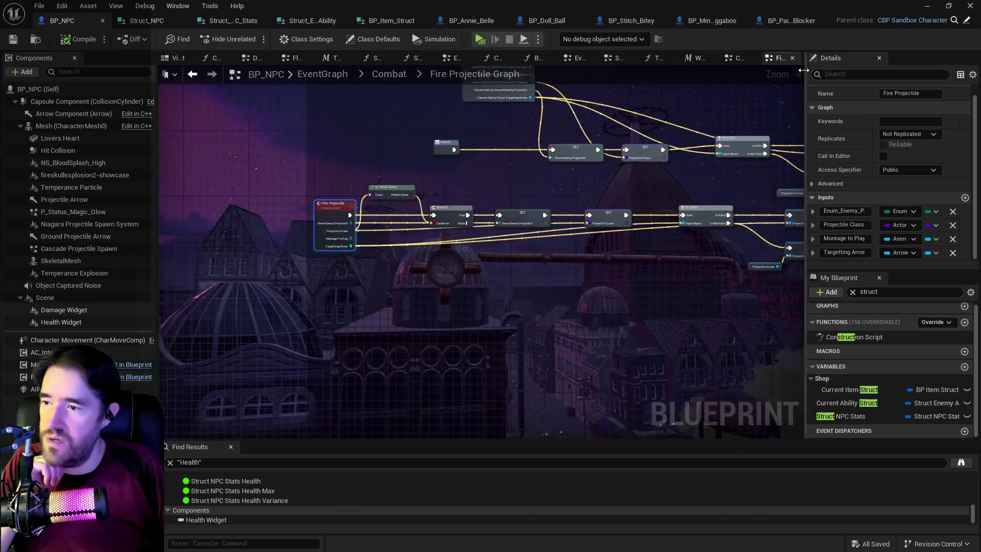
scroll(326, 177, up, 4)
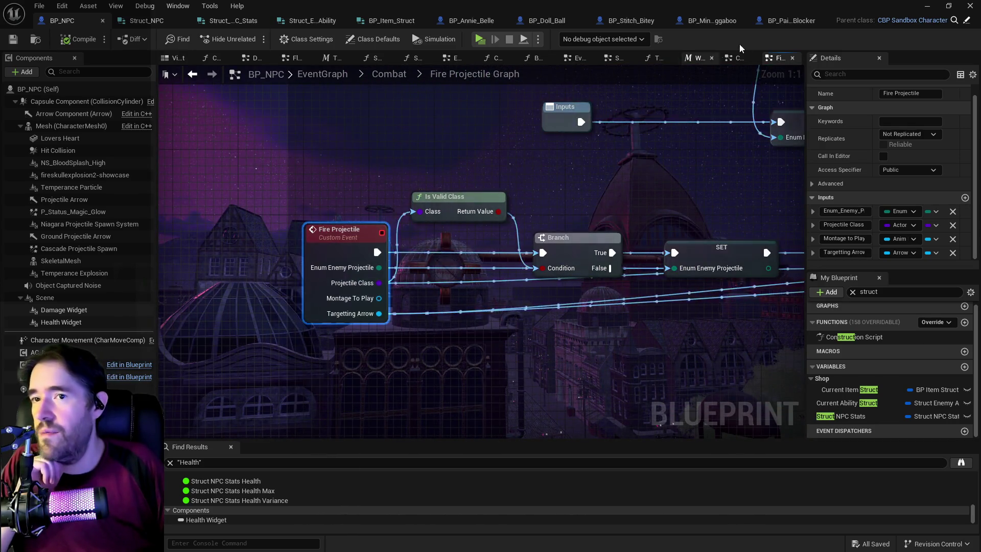
click(789, 21)
drag(407, 345, 608, 210)
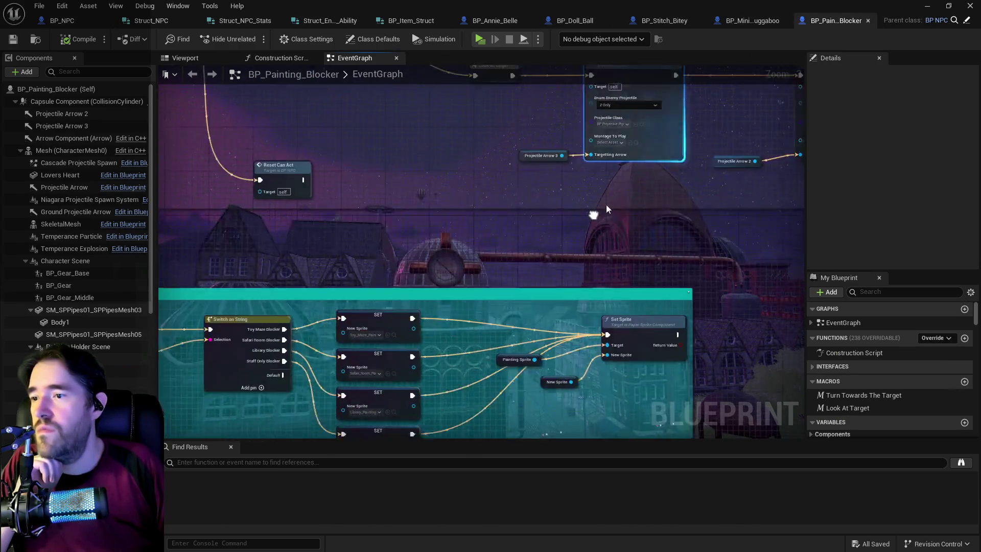
scroll(541, 248, down, 3)
mouse_move(414, 255)
mouse_down()
mouse_move(422, 382)
mouse_move(484, 252)
mouse_move(516, 237)
mouse_move(426, 250)
mouse_move(225, 226)
mouse_up()
scroll(515, 237, up, 5)
mouse_move(512, 230)
mouse_down()
mouse_move(388, 219)
mouse_move(741, 105)
mouse_up()
mouse_move(460, 230)
mouse_down()
mouse_move(714, 262)
mouse_move(714, 350)
mouse_move(659, 312)
mouse_up()
scroll(535, 293, down, 3)
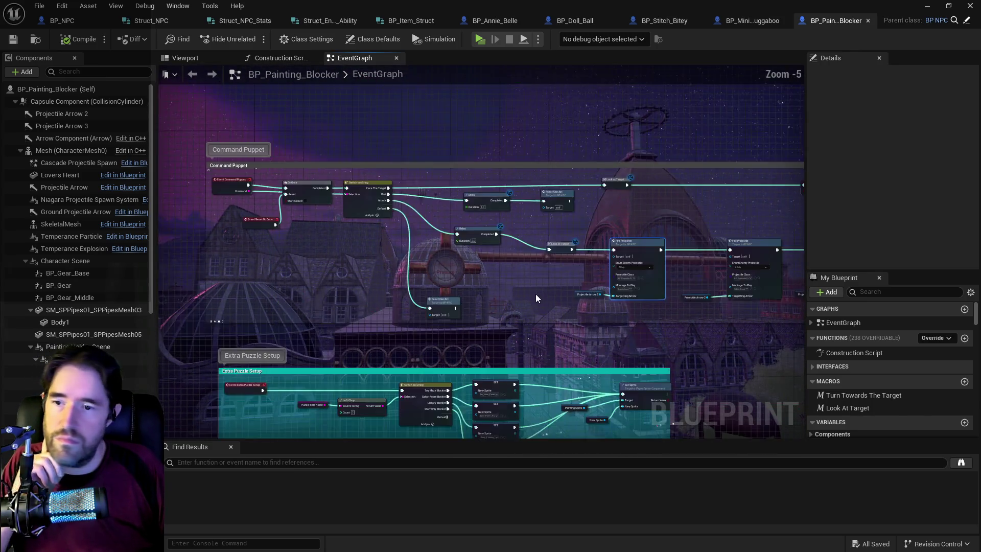
Filter the My Blueprint variables to 'stats' and check the Damage default value
scroll(879, 368, down, 3)
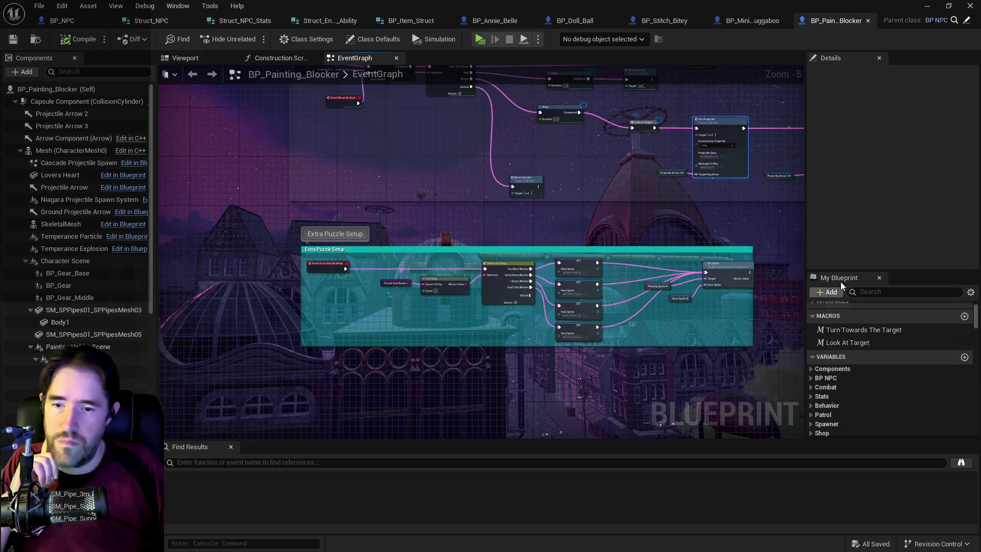
click(870, 292)
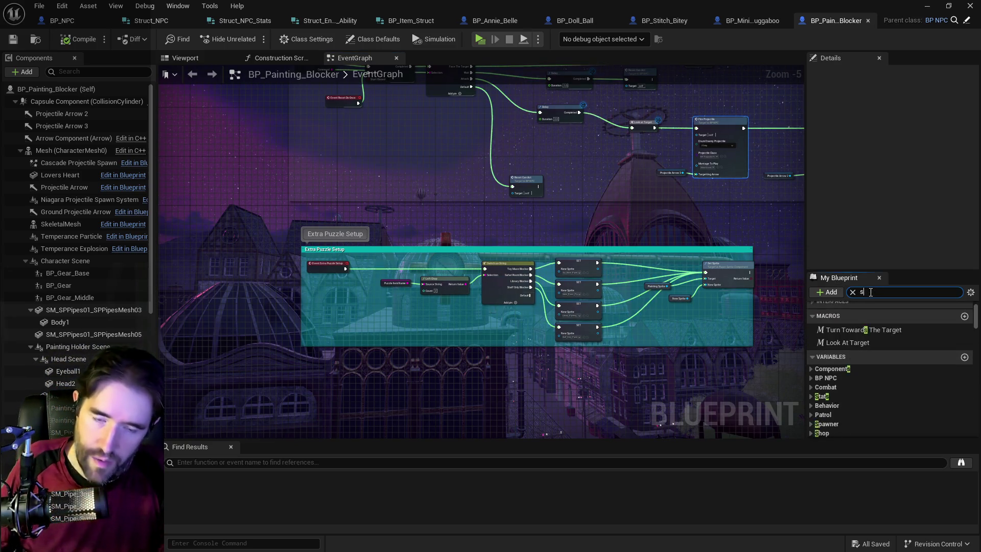
text(tats)
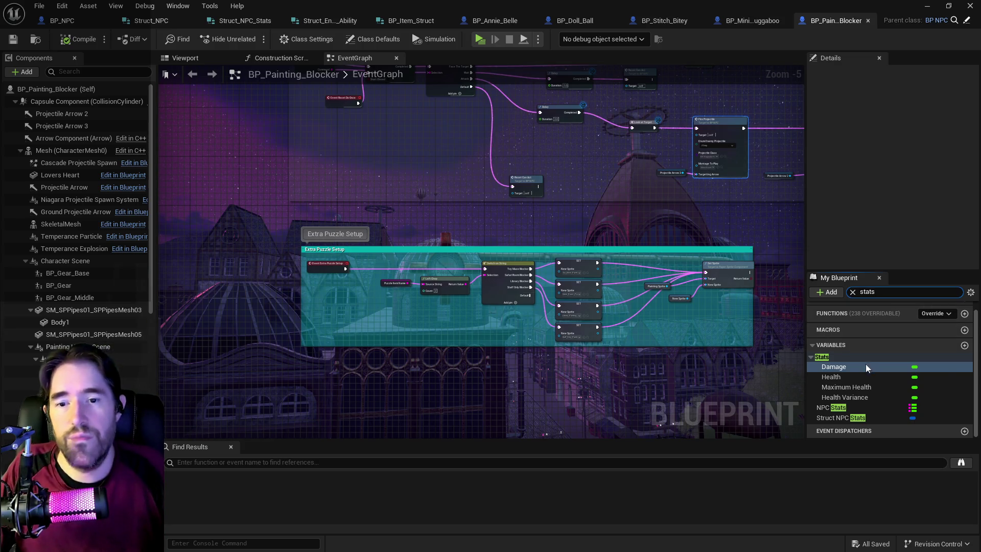
click(848, 367)
Check the Health (50.0) and Health Variance (0.0) default values
scroll(878, 223, down, 5)
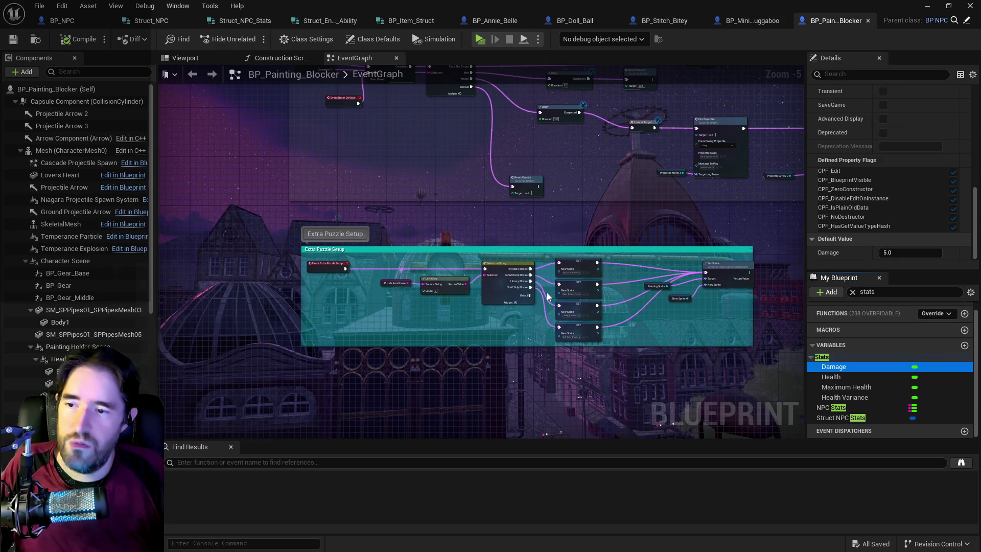
mouse_move(682, 214)
mouse_down()
mouse_move(545, 271)
mouse_move(366, 295)
mouse_up()
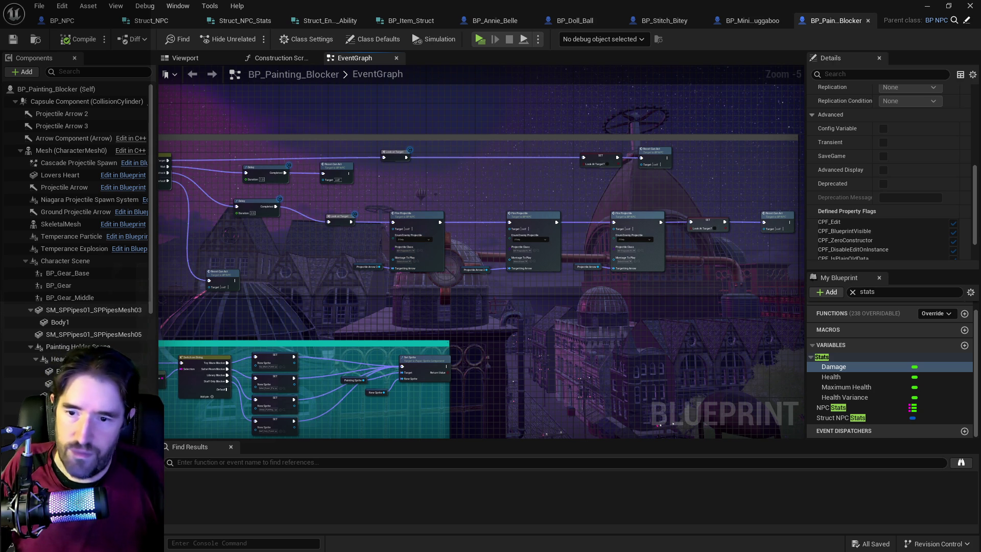
click(851, 378)
scroll(858, 252, down, 2)
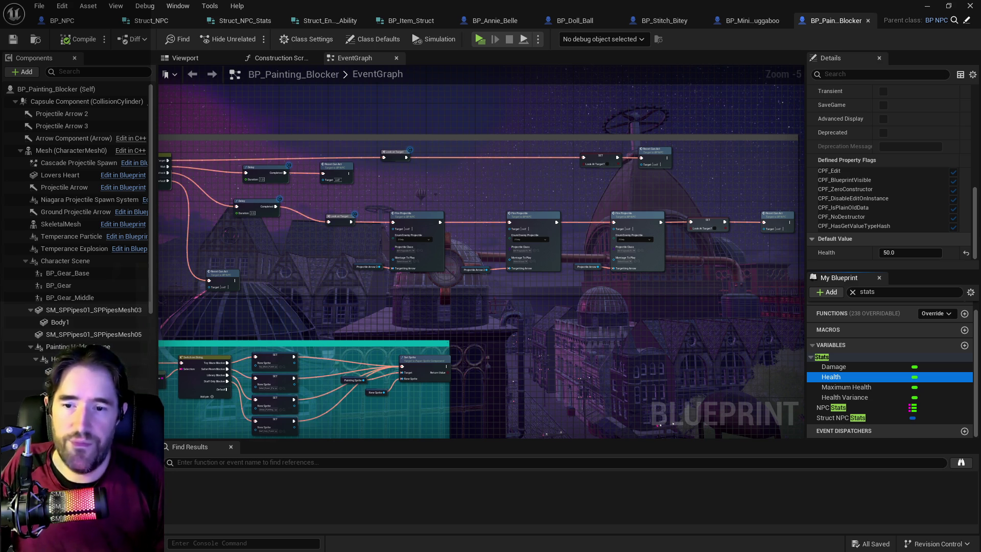
click(844, 396)
scroll(856, 235, up, 2)
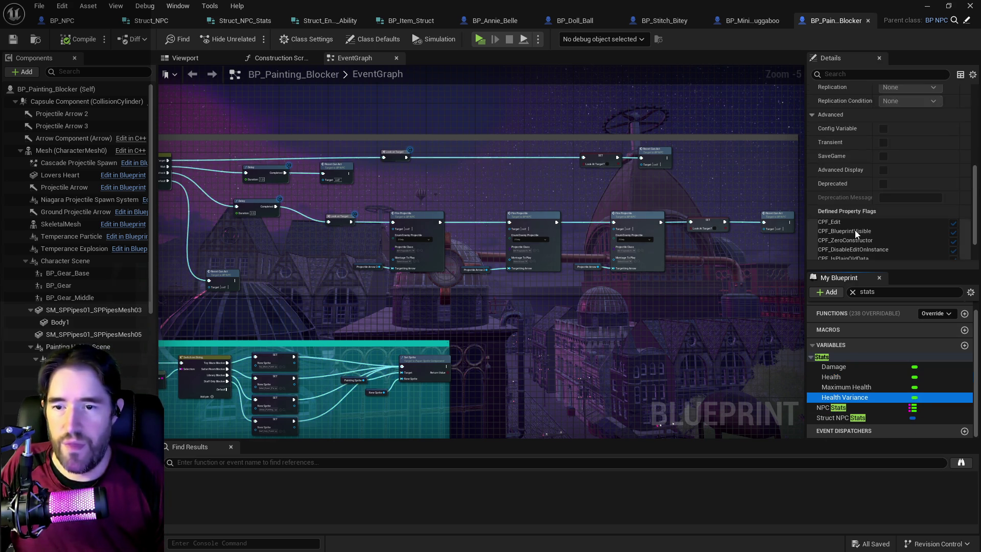
scroll(856, 234, down, 2)
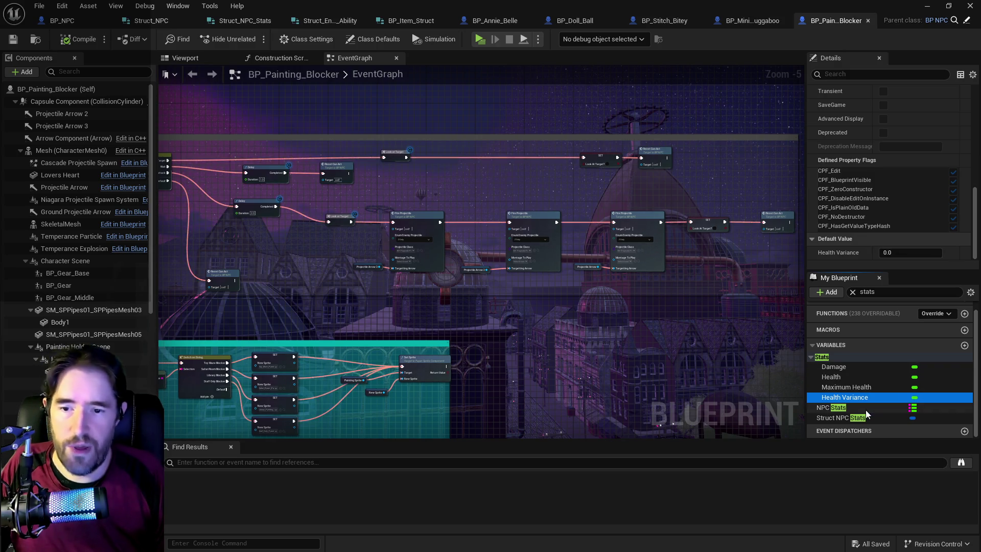
Filter variables to 'item' and inspect Spawned Shop Items and the three-element Shop Item Info array
click(878, 292)
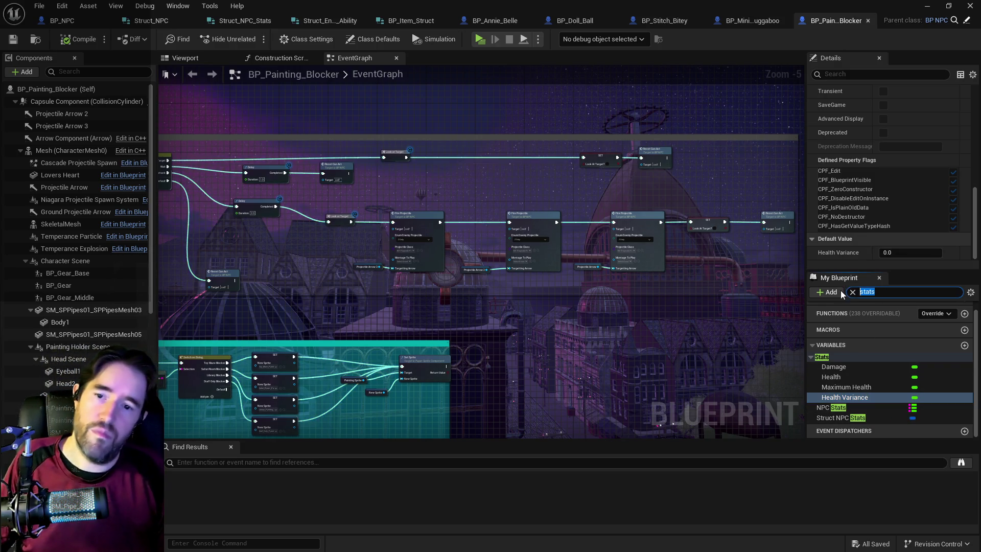
text(item)
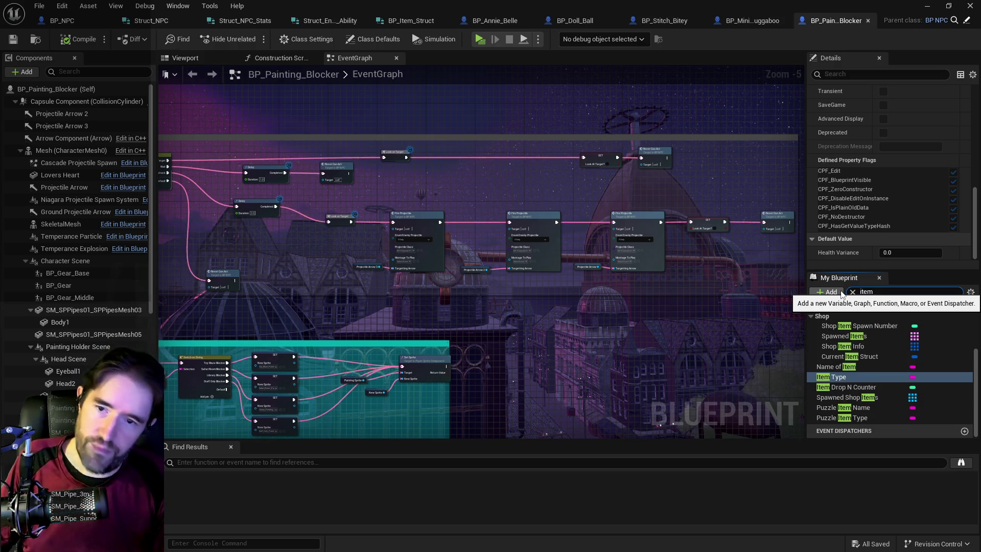
click(852, 398)
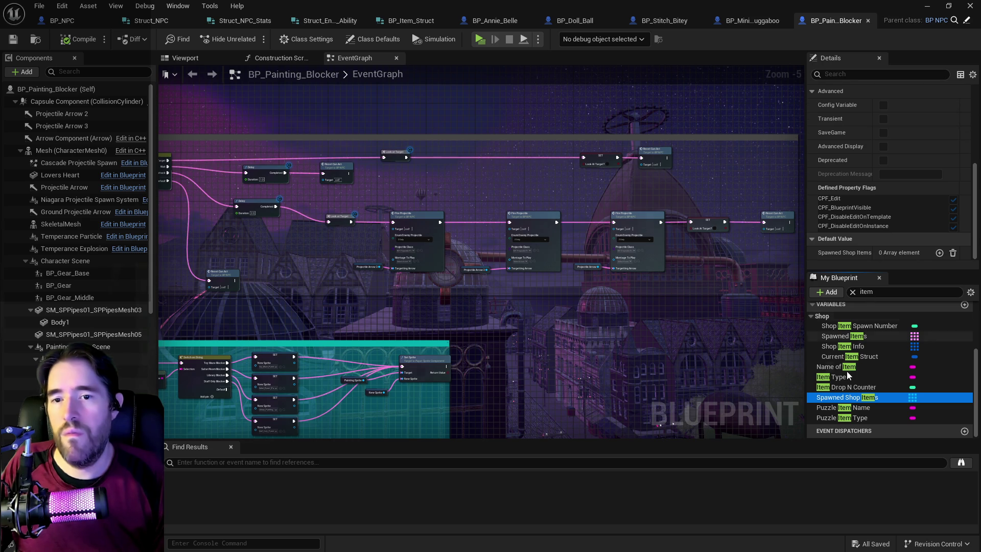
click(846, 348)
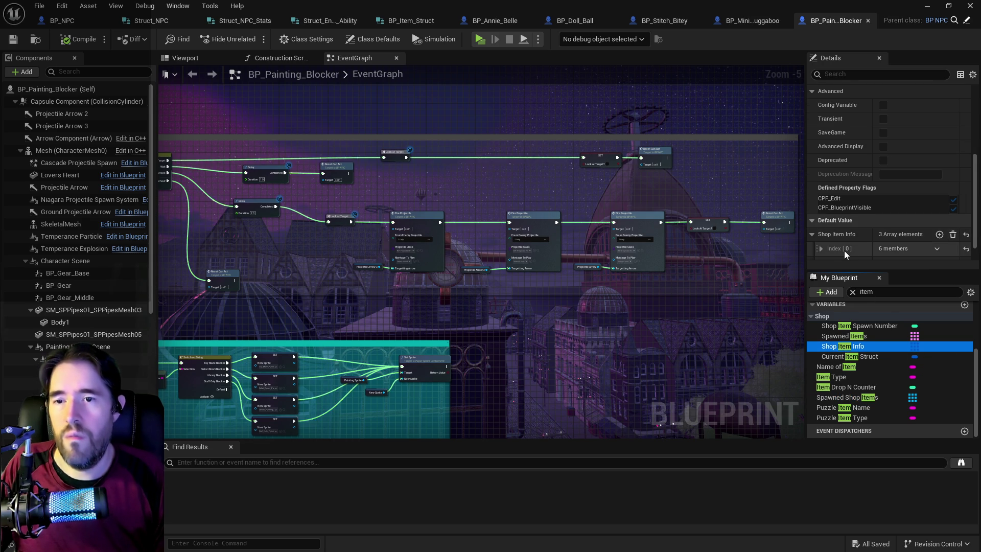
Copy the Shop Item Info default value and filter the variable list to 'struct'
scroll(844, 250, down, 1)
right_click(844, 210)
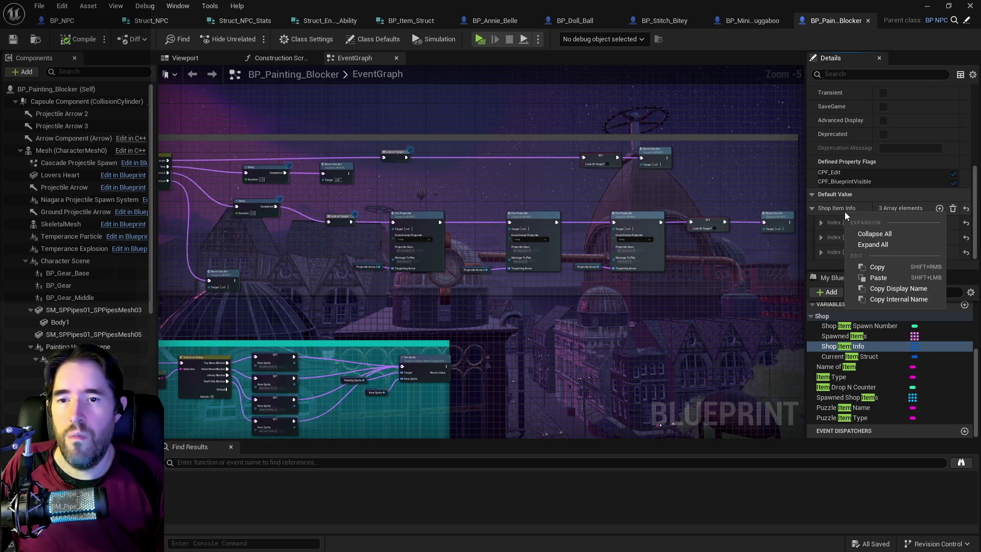
click(867, 264)
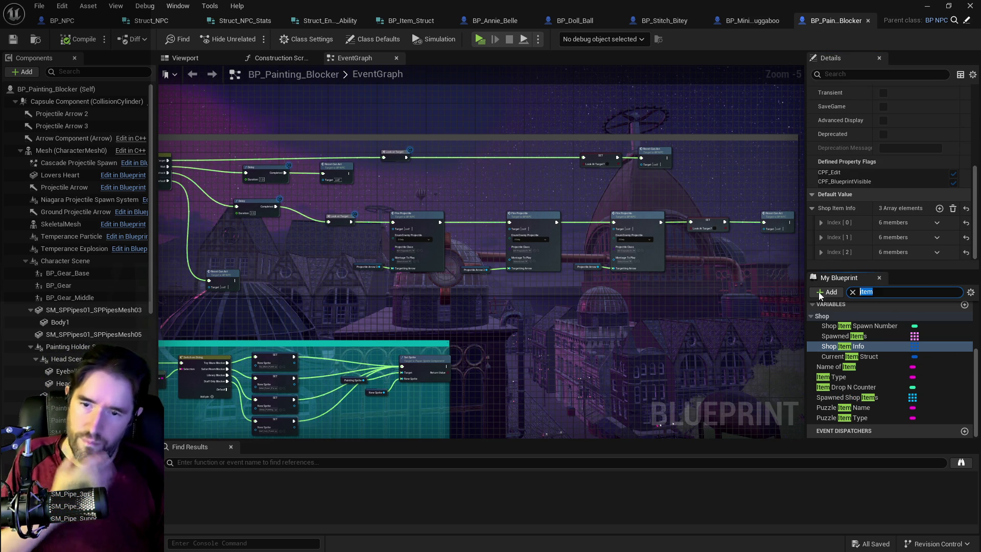
text(struct)
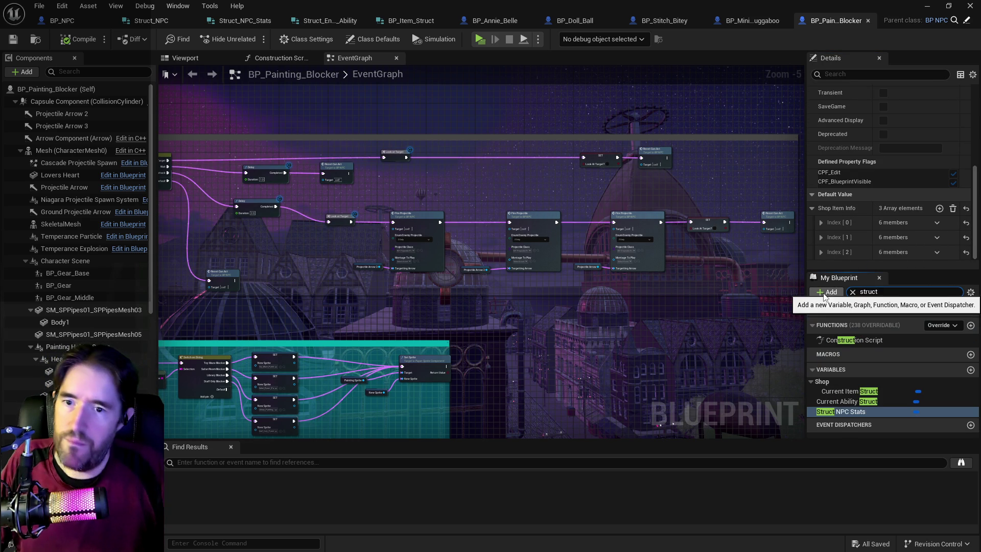
Select Struct NPC Stats and paste the copied shop entries into its Item Drops
click(829, 412)
click(830, 412)
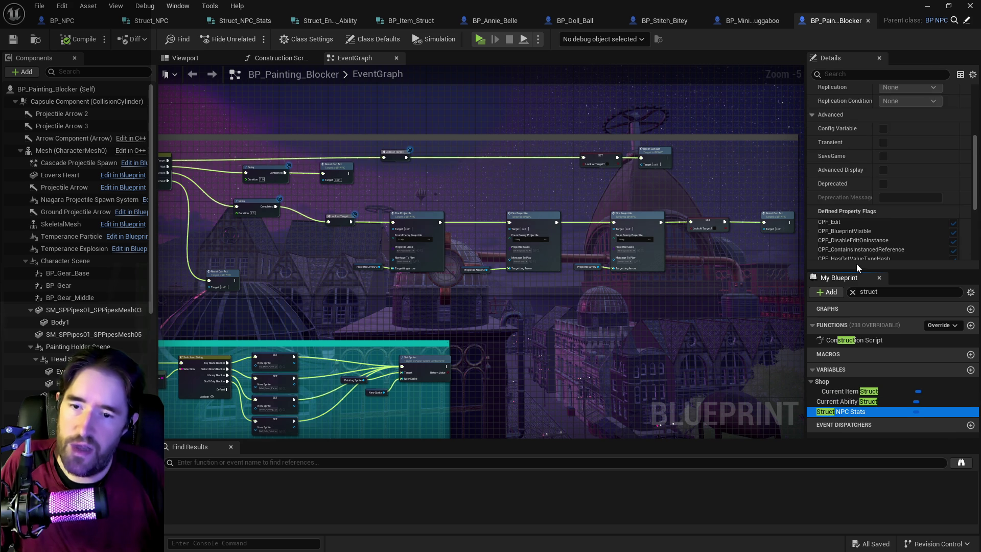
scroll(852, 230, down, 5)
right_click(860, 255)
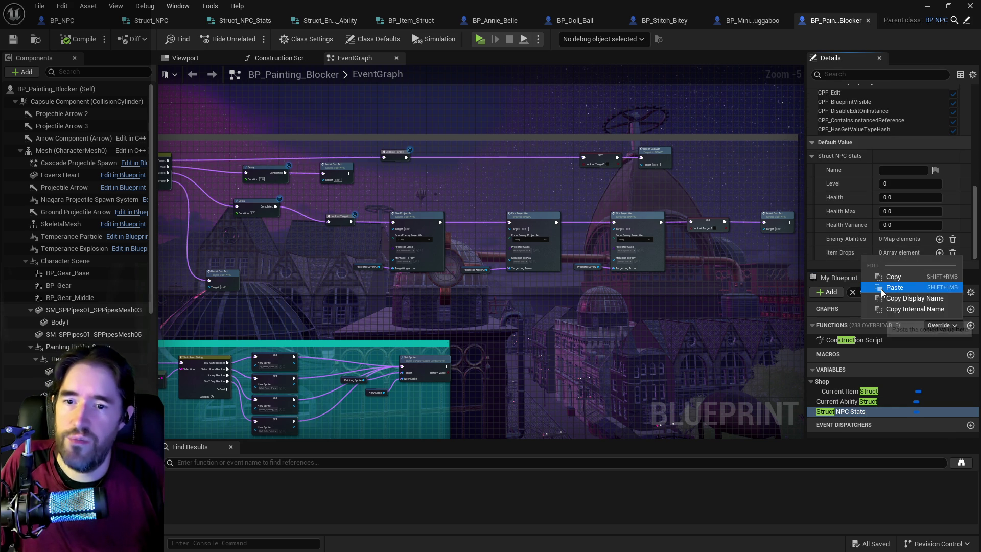
click(899, 287)
Set Struct NPC Stats Name to 'Painting Blocker', Level 1, Health 50 and Health Max 50
click(890, 217)
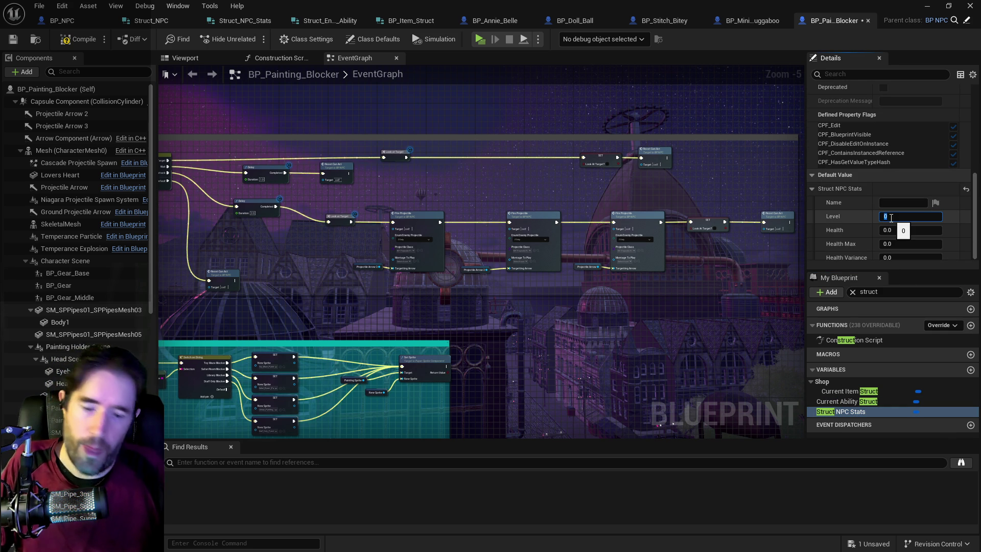
text(1)
click(894, 206)
text(Painting)
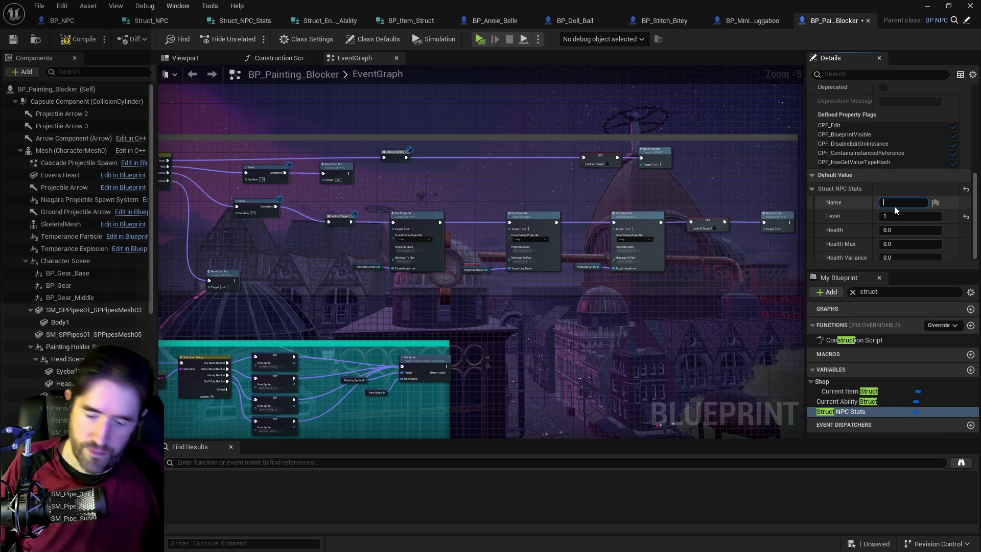
text( Blocker)
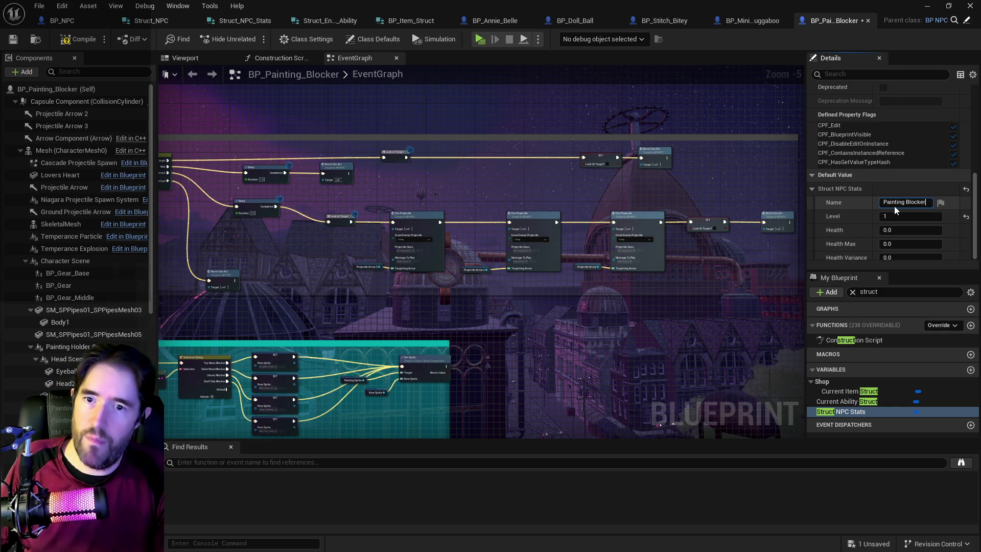
click(893, 229)
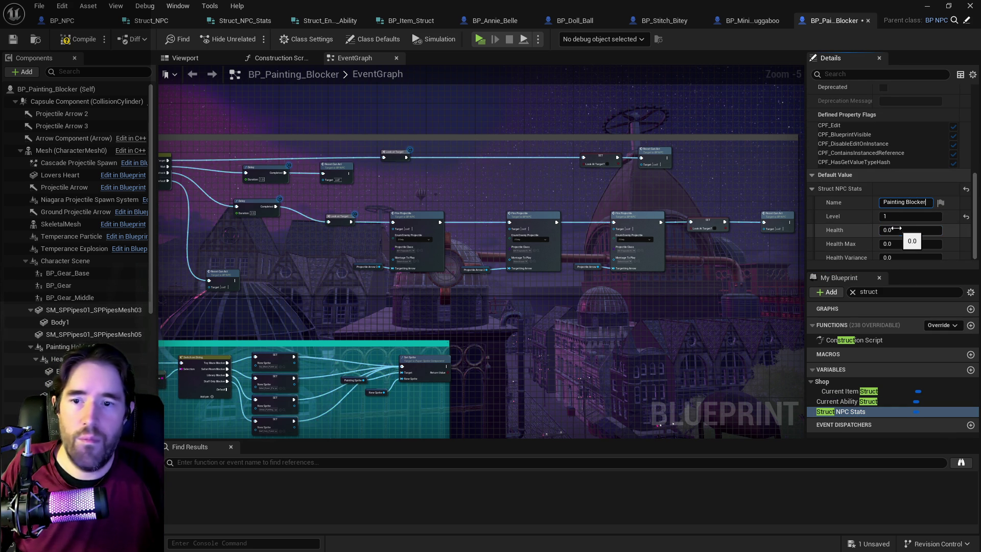
text(50)
click(897, 245)
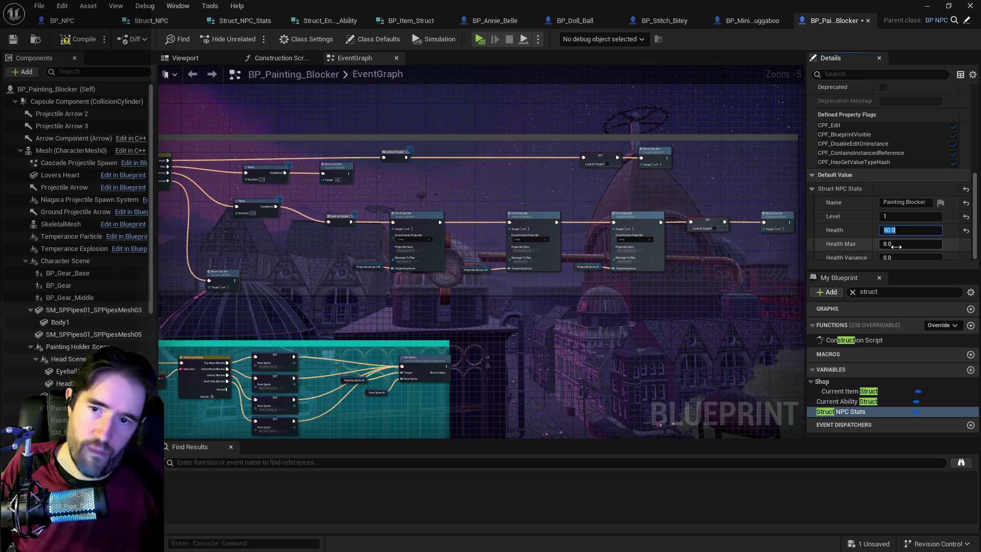
text(50)
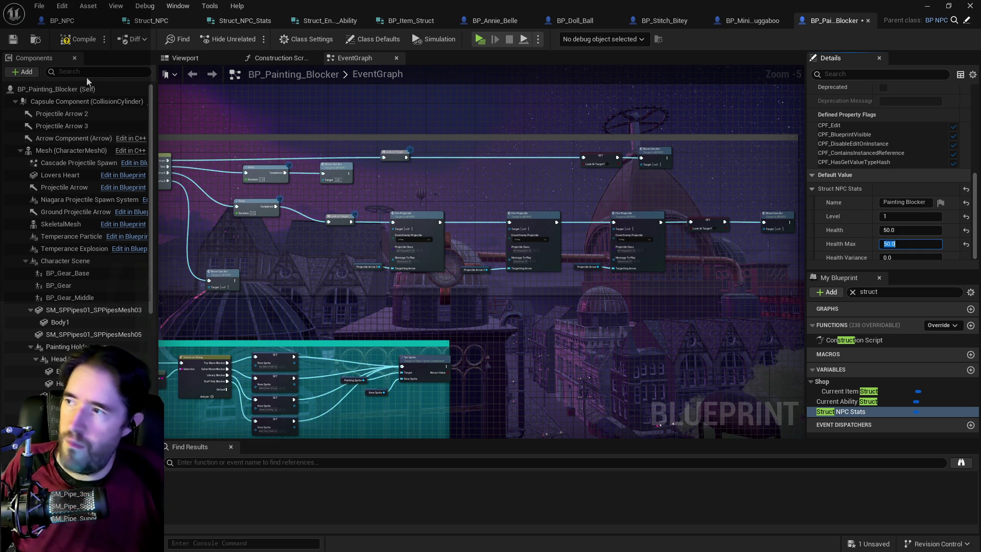
click(67, 41)
Compile and save BP_Painting_Blocker
click(66, 44)
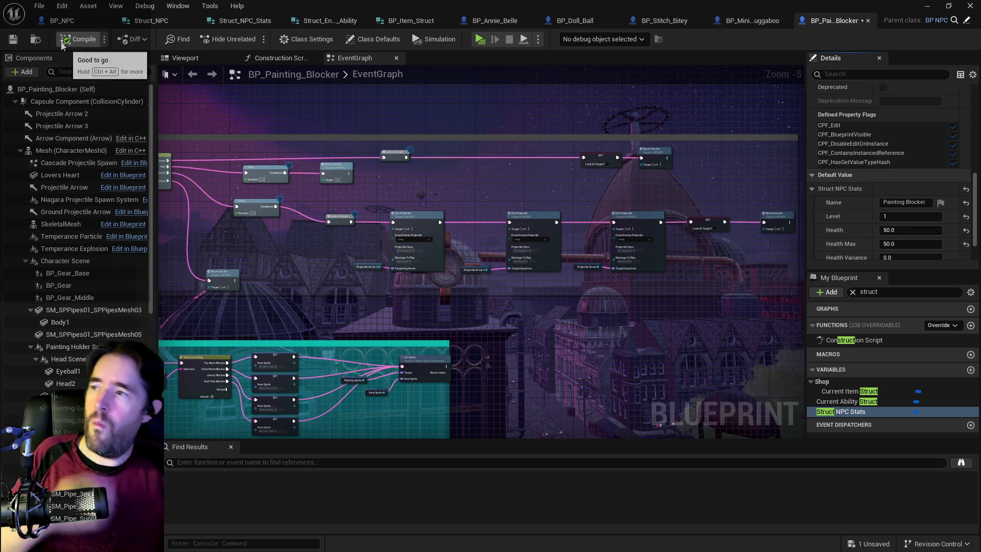
click(10, 45)
scroll(894, 214, down, 2)
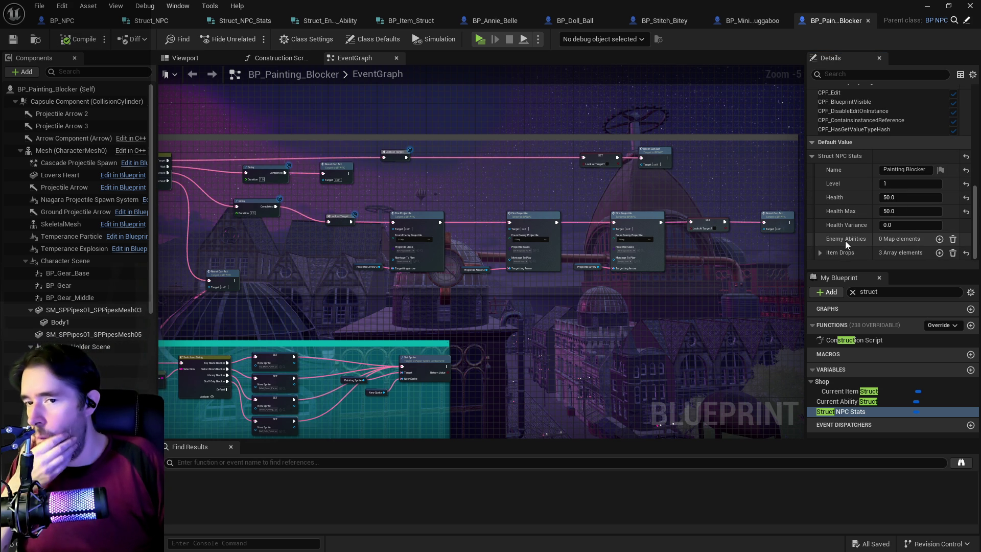
mouse_move(575, 322)
mouse_down()
mouse_move(569, 302)
mouse_move(724, 200)
mouse_up()
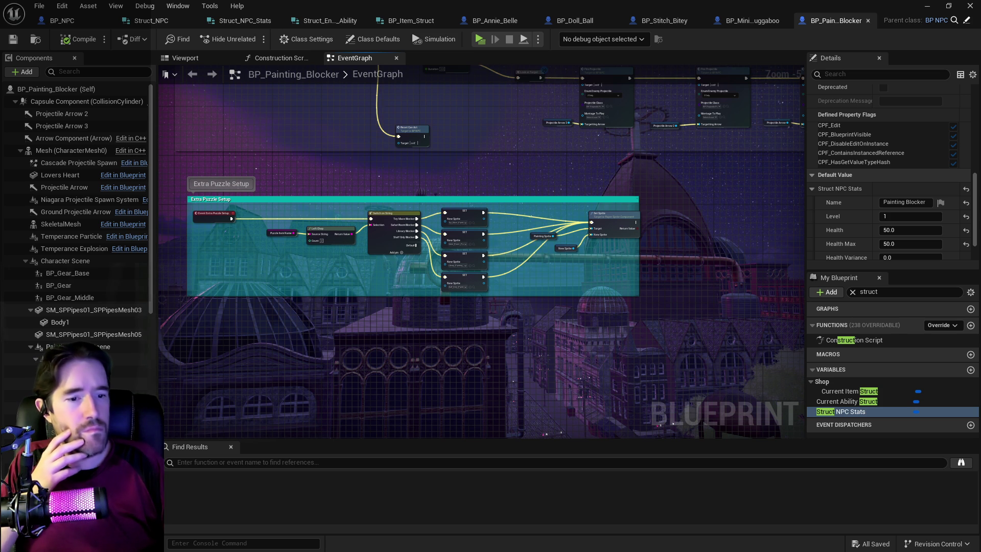
Add item 5, Standardize "Fire Projectile on BP NPC", below the Bosses item in the to-do doc
key(alt+Tab)
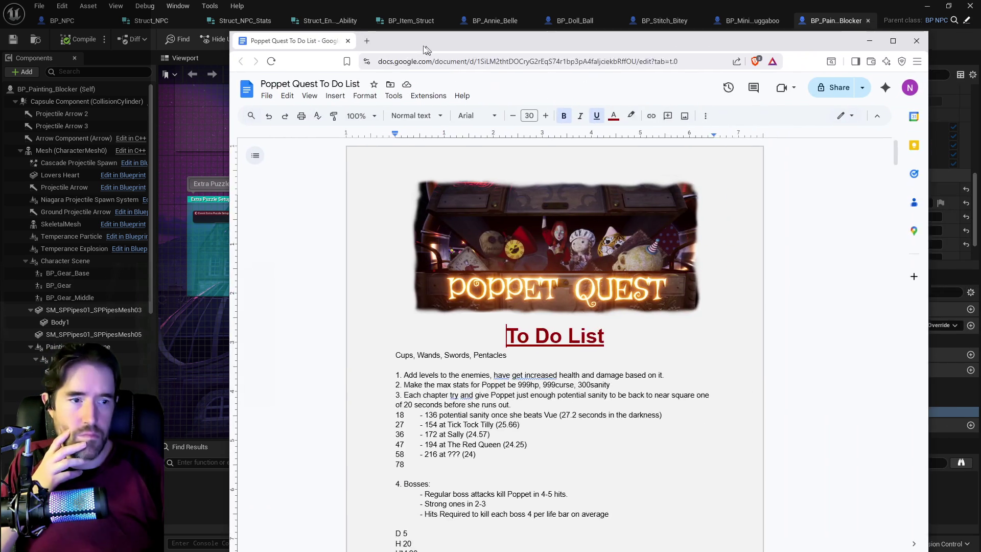
scroll(529, 518, down, 4)
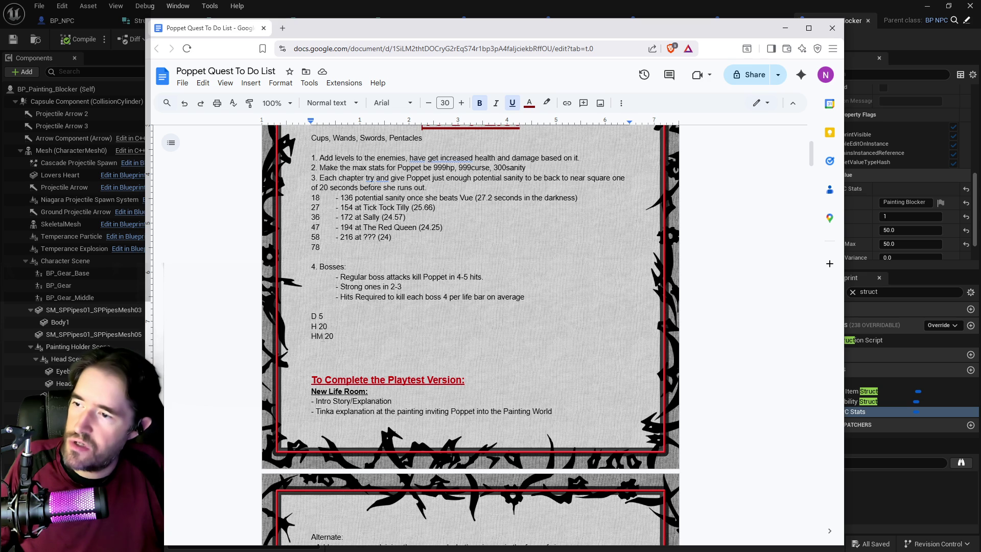
click(316, 354)
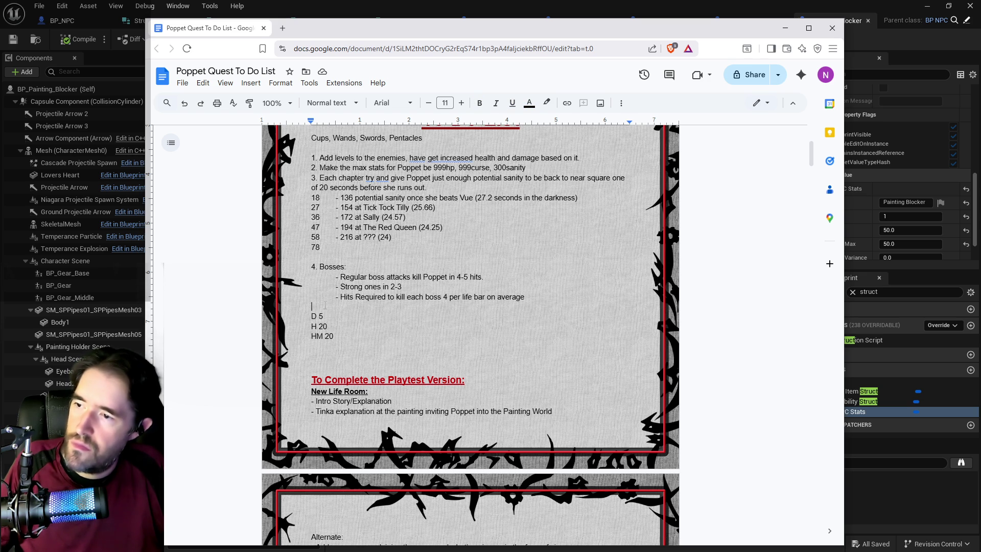
key(Return)
key(Return)
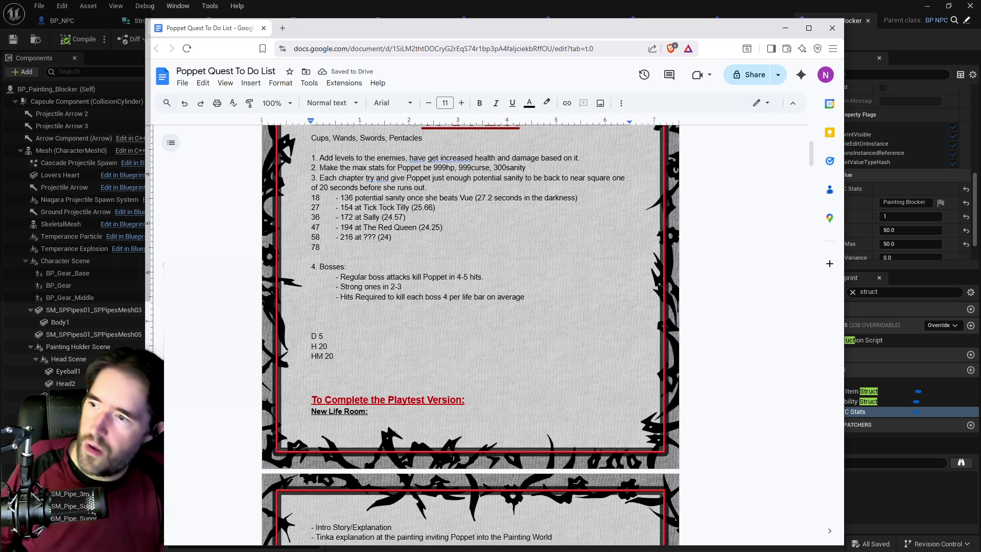
text(5. )
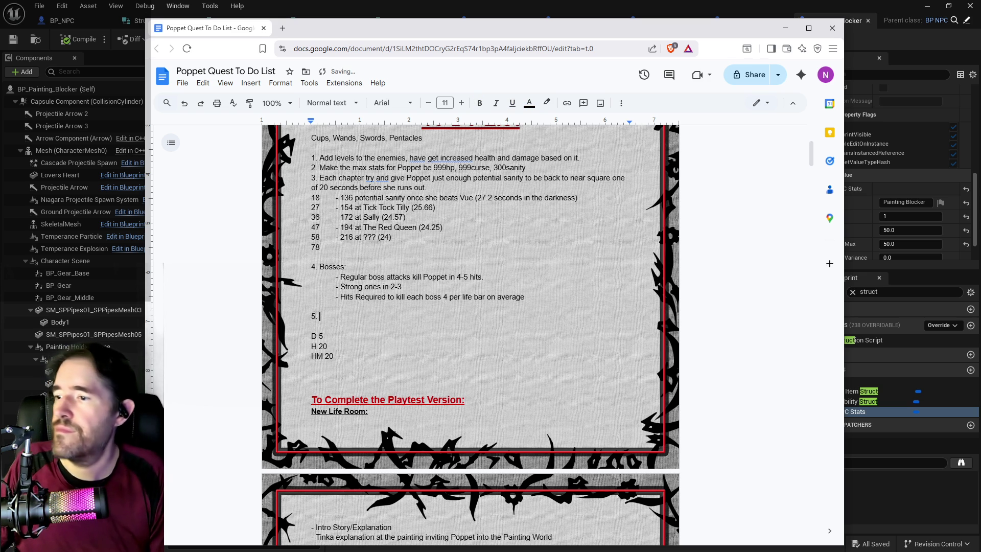
text(Standardize)
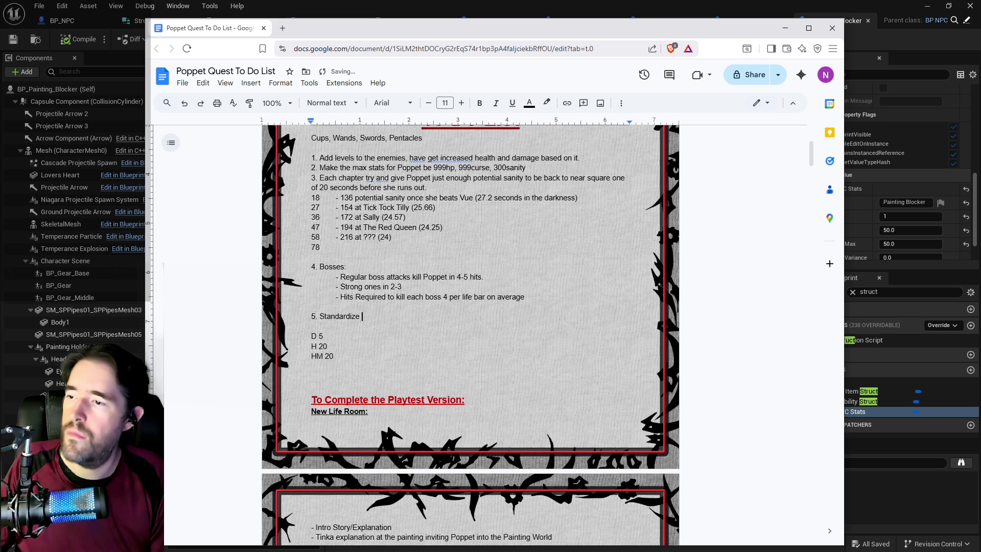
text(FirePro)
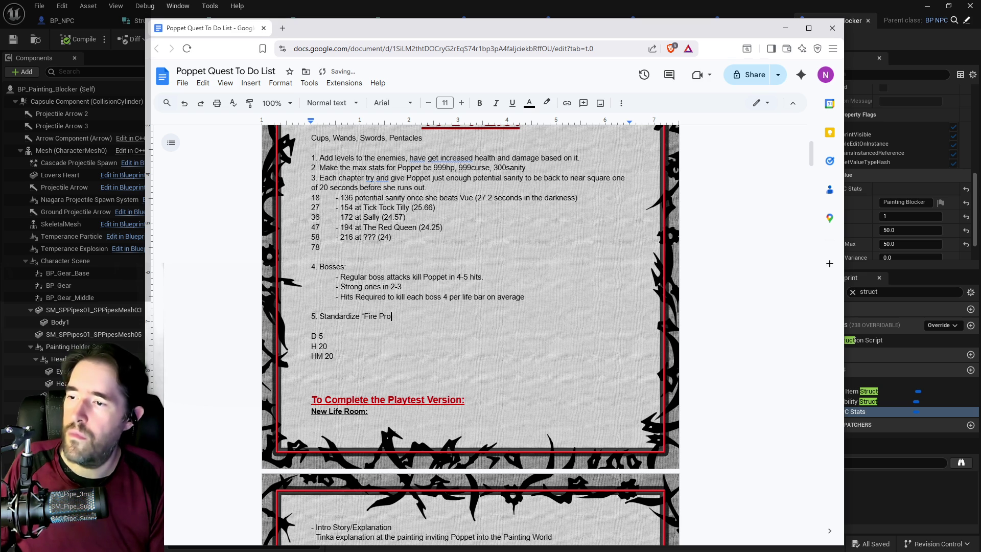
text(jectile on)
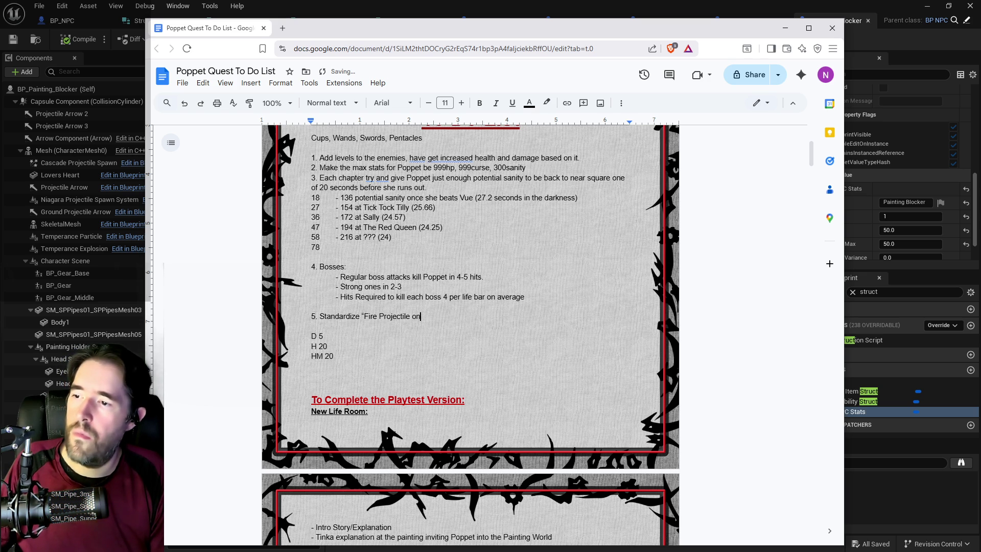
text( BP)
text(NPC")
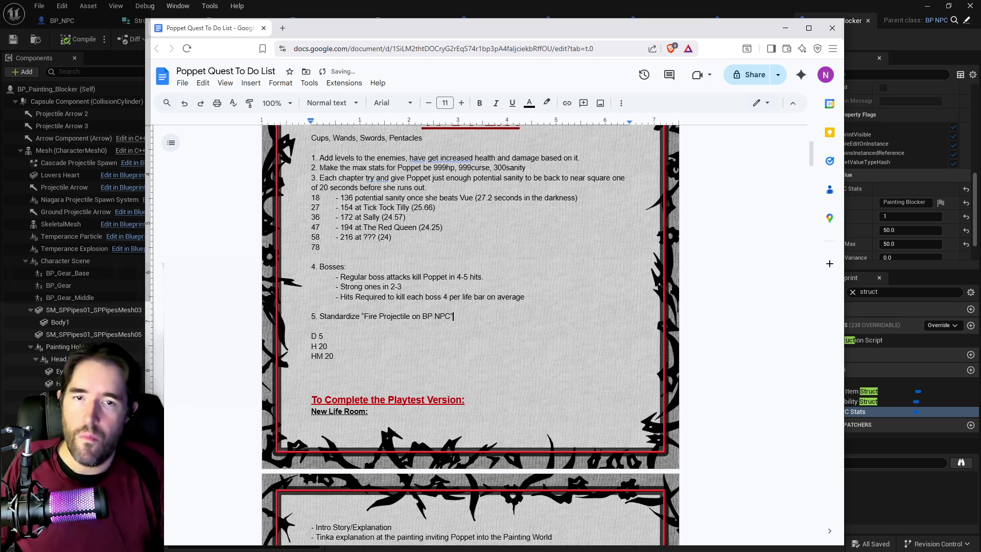
key(alt+Tab)
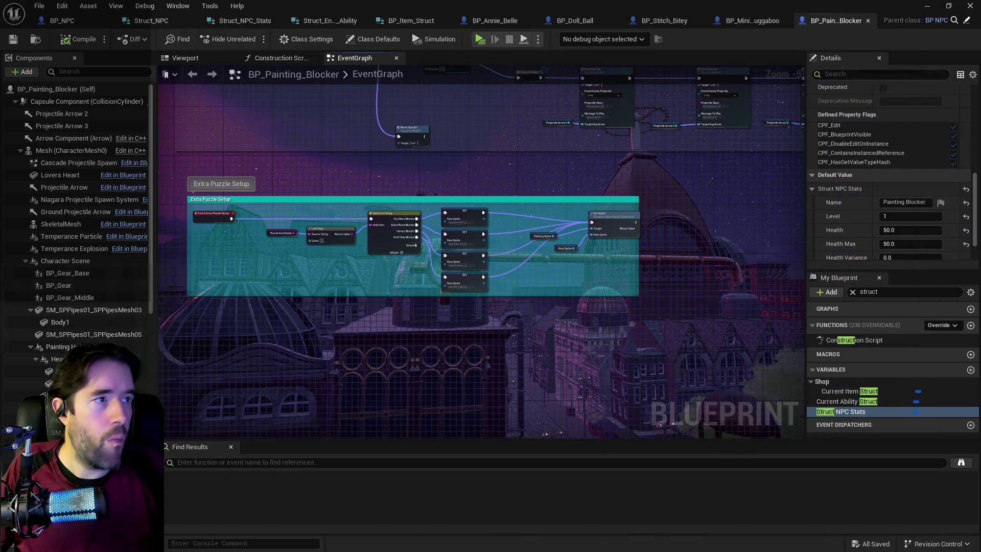
Append 'with NPC Ability' to to-do item 5 and start a new line
key(alt+Tab)
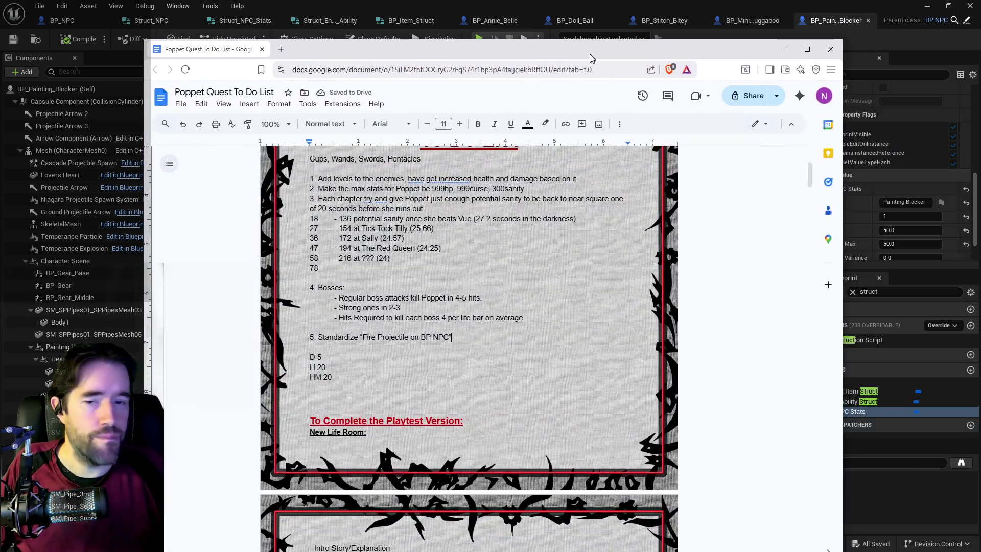
text(with NPC Abilit)
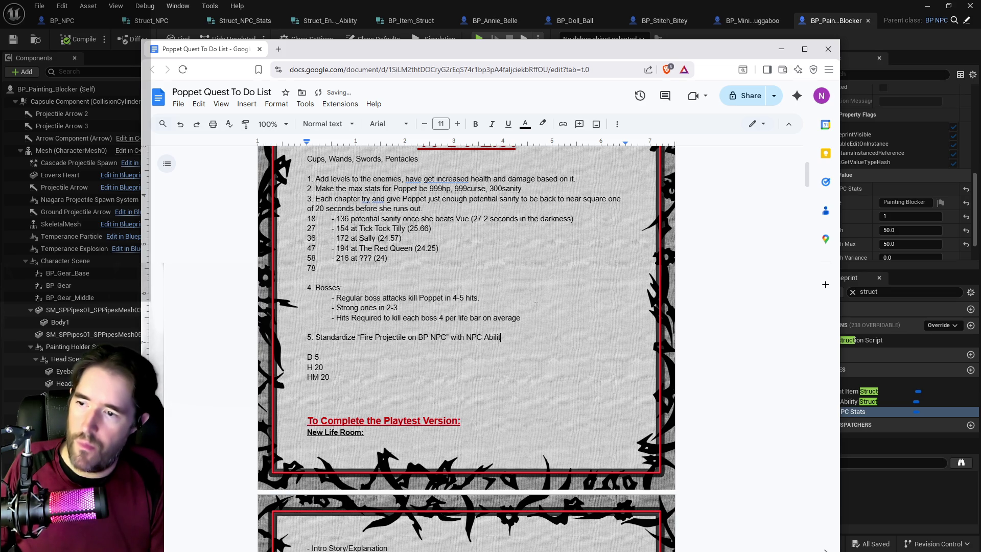
text(y)
key(Return)
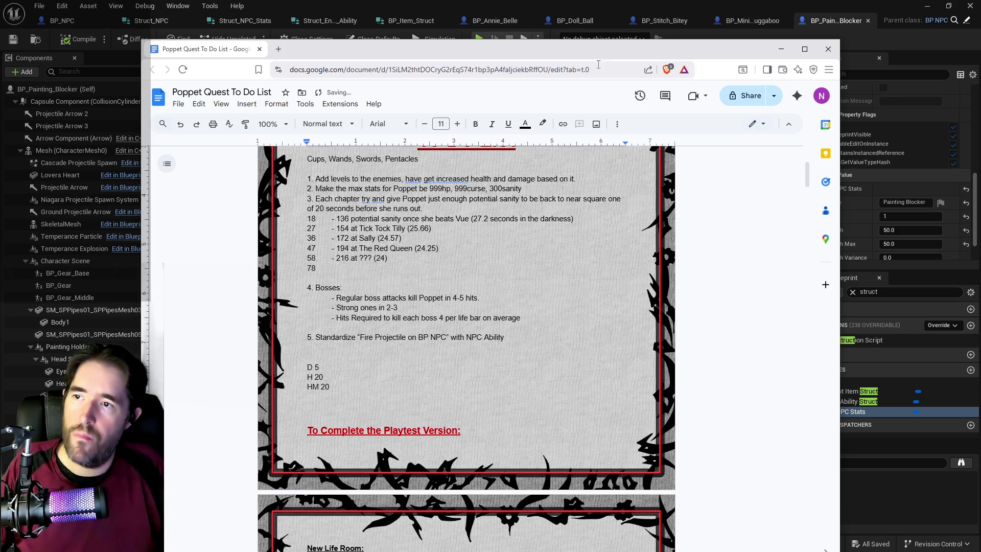
key(alt+Tab)
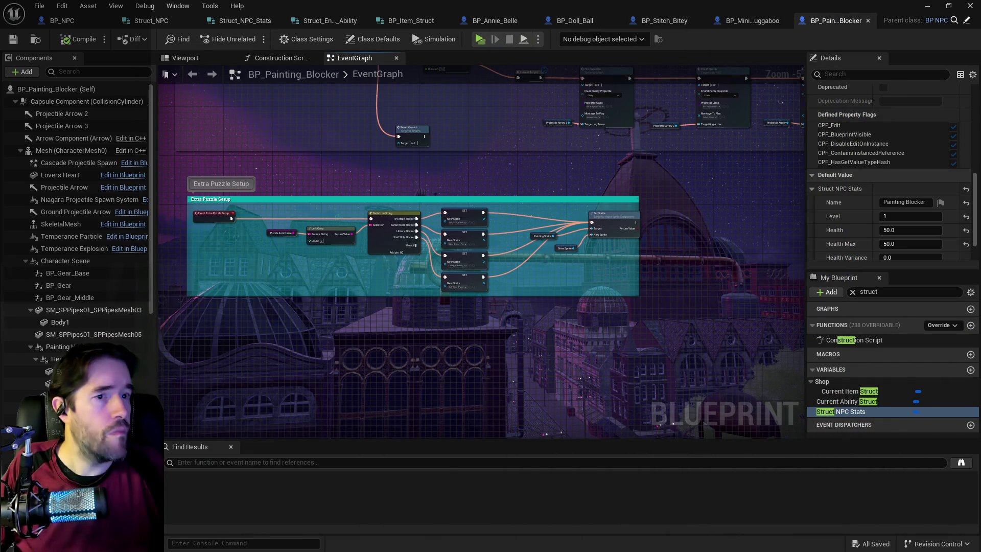